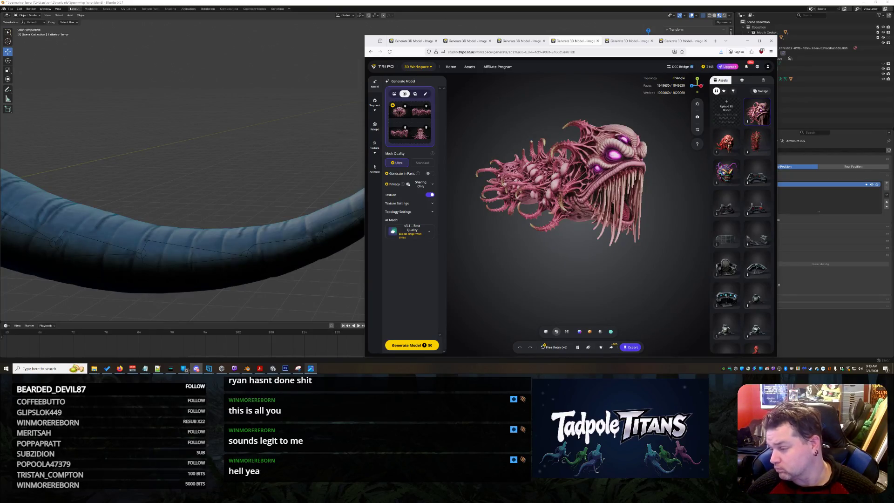
# Bring up the two-eyed green serpent model in the sixth Tripo tab and orbit to a side view.
pyautogui.click(509, 207)
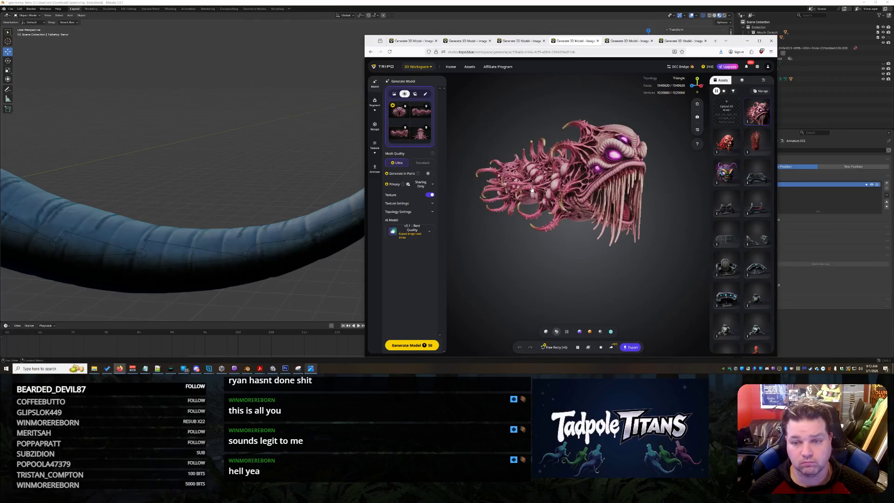
pyautogui.click(683, 41)
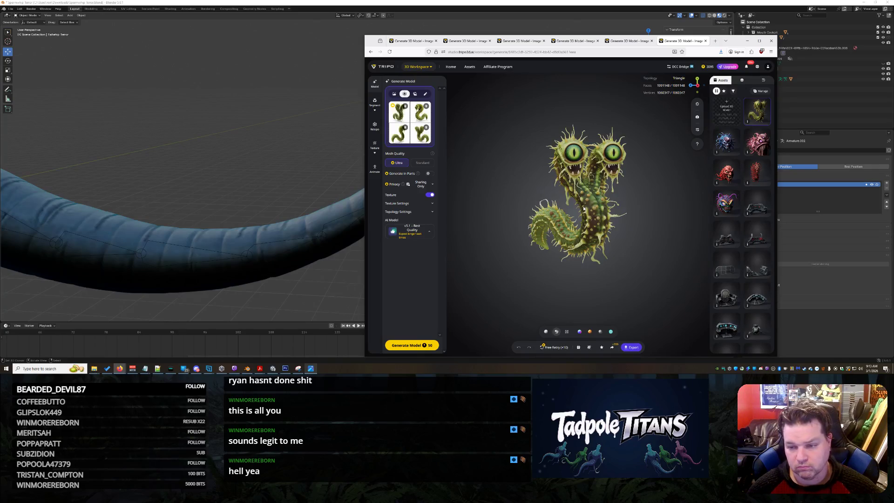
pyautogui.moveTo(584, 208)
pyautogui.mouseDown()
pyautogui.moveTo(645, 191)
pyautogui.moveTo(479, 208)
pyautogui.moveTo(580, 233)
pyautogui.moveTo(660, 229)
pyautogui.moveTo(564, 219)
pyautogui.moveTo(630, 272)
pyautogui.mouseUp()
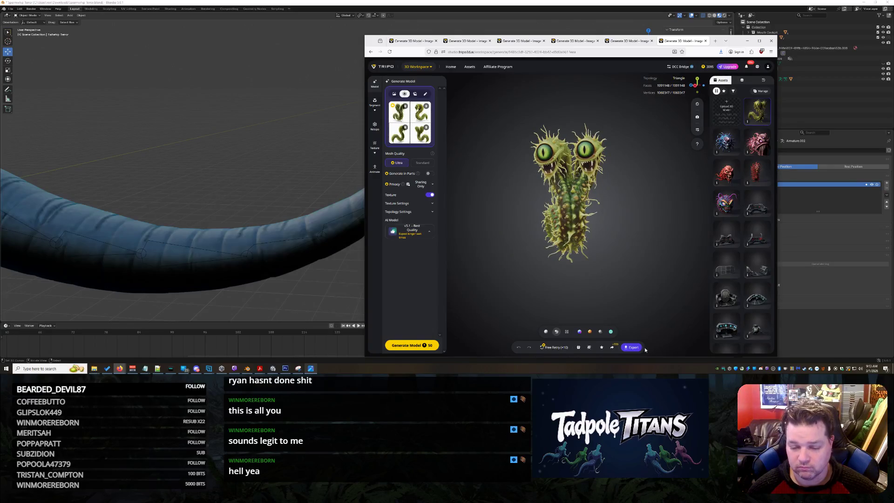
# Export the serpent creature from Tripo AI as a GLB file named 'SUB Enemy 6'.
pyautogui.click(633, 347)
pyautogui.tripleClick(641, 265)
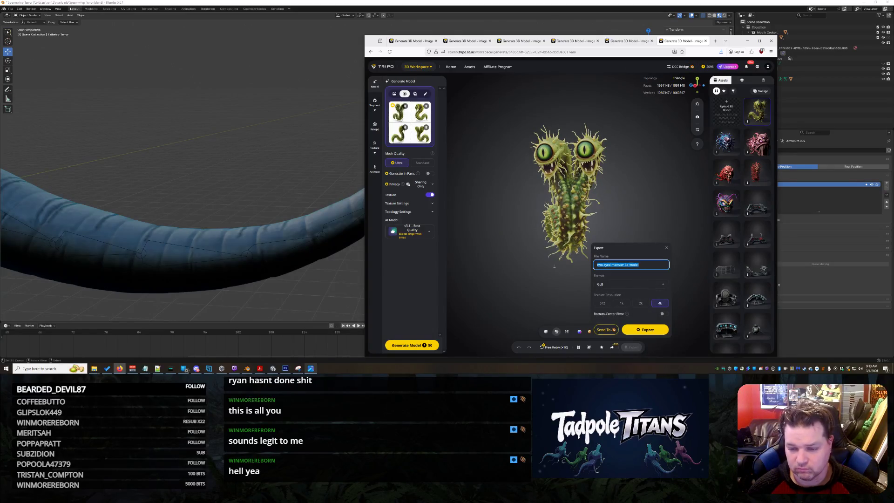
pyautogui.write('Enemy')
pyautogui.press('BackSpace')
pyautogui.press('BackSpace')
pyautogui.press('BackSpace')
pyautogui.write('UB')
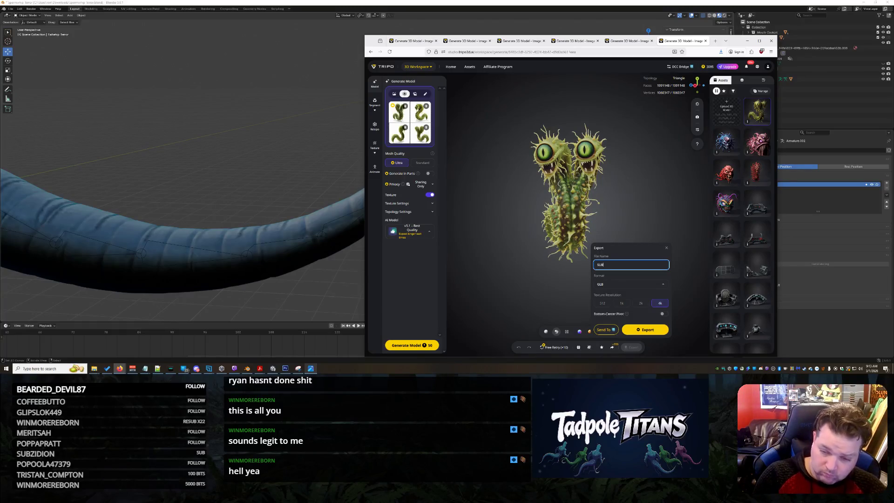
pyautogui.write(' Enemy 6')
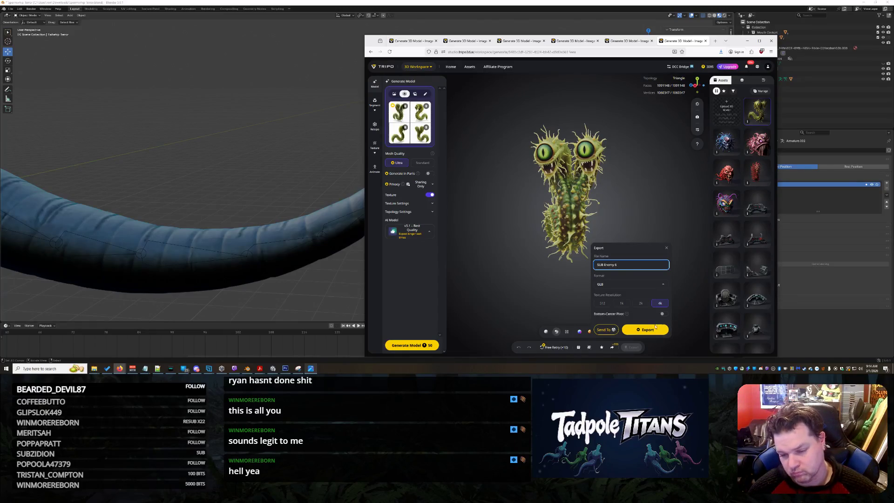
pyautogui.click(656, 326)
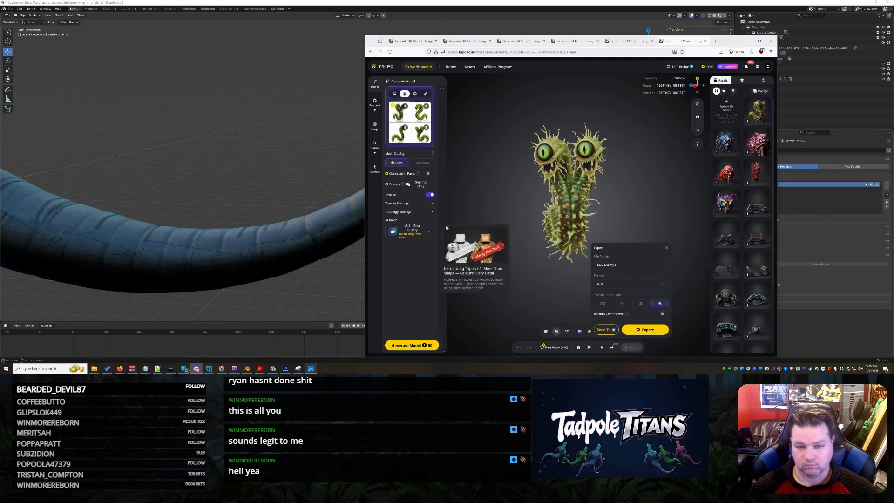
# Close the export settings and regenerate the serpent creature with Free Retry.
pyautogui.click(515, 184)
pyautogui.moveTo(515, 184)
pyautogui.mouseDown()
pyautogui.moveTo(551, 175)
pyautogui.moveTo(582, 279)
pyautogui.mouseUp()
pyautogui.click(557, 348)
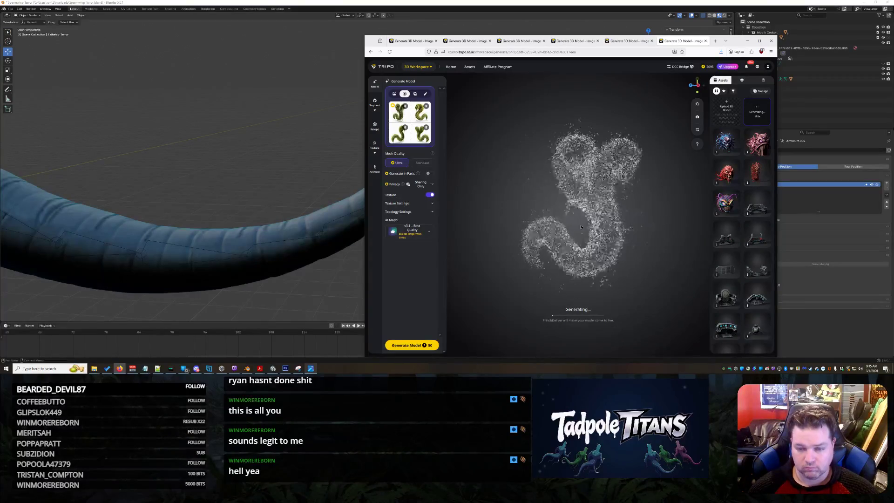
# Move back through the Tripo tabs to the colorful spiky horned creature model.
pyautogui.click(626, 42)
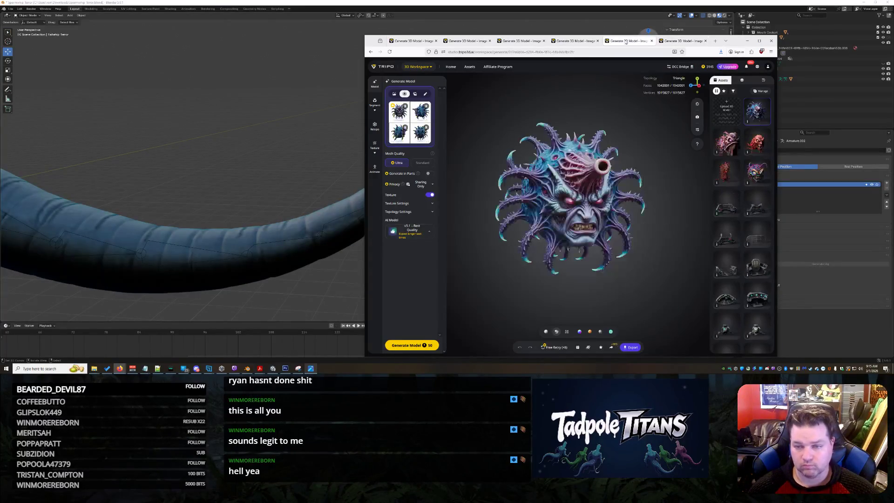
pyautogui.click(577, 42)
pyautogui.click(519, 41)
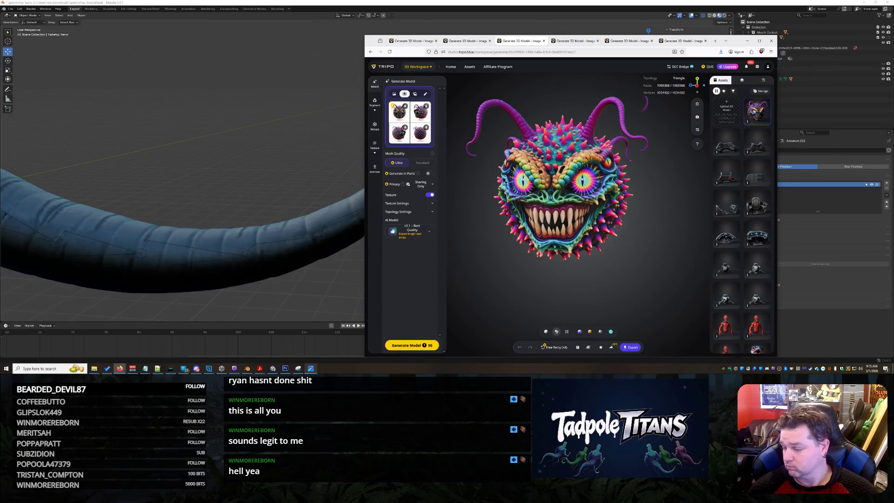
pyautogui.click(184, 369)
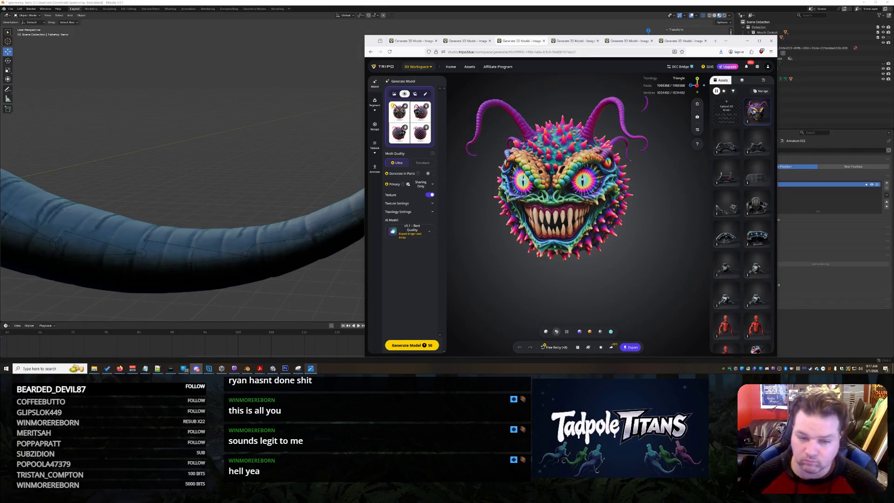
pyautogui.moveTo(668, 238); pyautogui.dragTo(595, 215)
# Zoom out on the whole ship in Blender, then orbit Unity's Scene view around it in the tunnel.
pyautogui.click(240, 155)
pyautogui.scroll(-6, 242, 155)
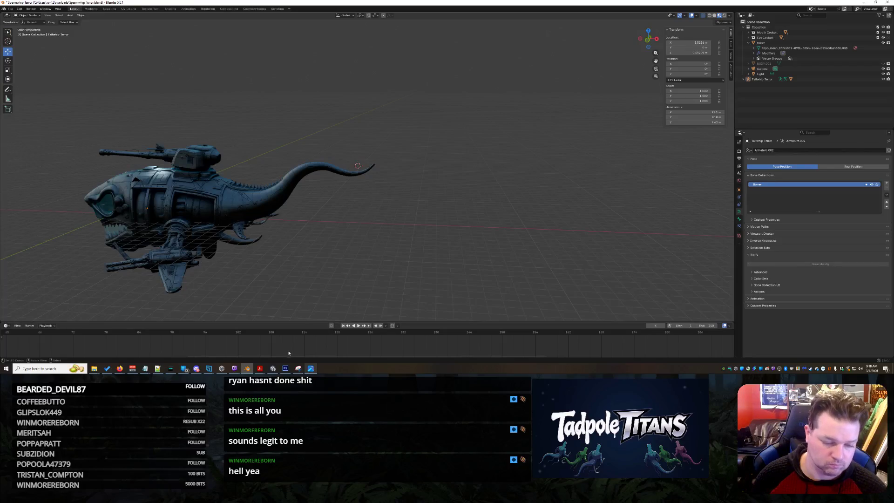
pyautogui.click(273, 369)
pyautogui.moveTo(408, 227); pyautogui.dragTo(476, 233, button='right')
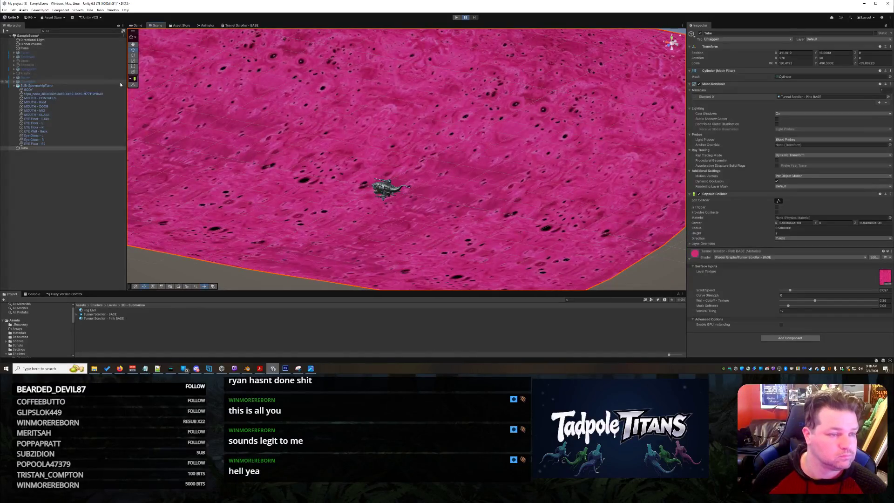
# Save the Unity scene and orbit the camera around the ship inside the pink tube.
pyautogui.hotkey('ctrl', 's')
pyautogui.click(5, 10)
pyautogui.press('Escape')
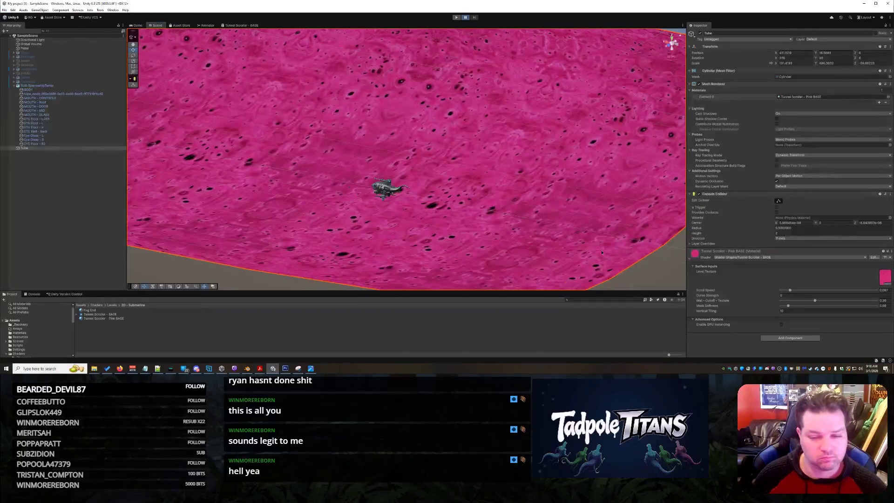
pyautogui.moveTo(588, 247); pyautogui.dragTo(537, 218, button='right')
pyautogui.moveTo(537, 218); pyautogui.dragTo(541, 165, button='middle')
pyautogui.moveTo(542, 165)
pyautogui.keyDown('alt'); pyautogui.mouseDown()
pyautogui.moveTo(422, 200)
pyautogui.moveTo(428, 185)
pyautogui.moveTo(448, 189)
pyautogui.moveTo(463, 176)
pyautogui.moveTo(543, 177)
pyautogui.moveTo(463, 177)
pyautogui.moveTo(472, 180)
pyautogui.mouseUp(); pyautogui.keyUp('alt')
pyautogui.scroll(-5, 472, 180)
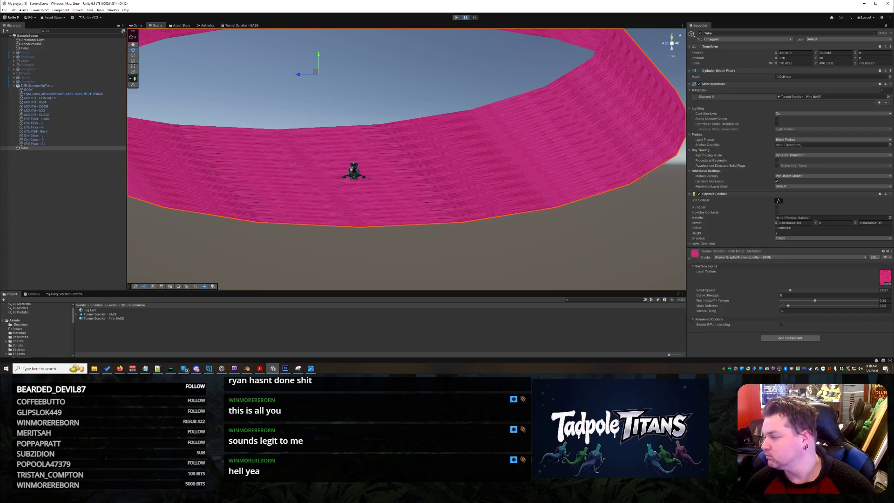
# Inspect the submarine from closer and top-down angles, then minimize Unity to reveal Blender.
pyautogui.click(119, 368)
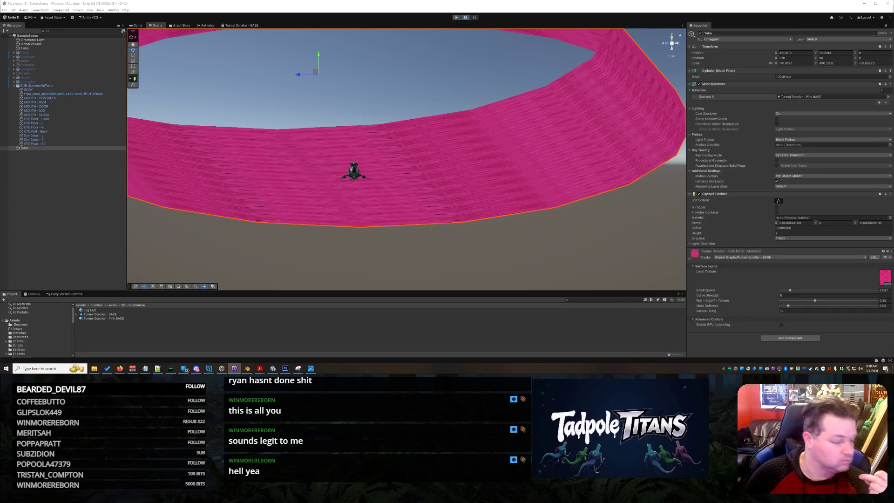
pyautogui.moveTo(536, 195)
pyautogui.mouseDown(button='right')
pyautogui.moveTo(583, 196)
pyautogui.moveTo(532, 185)
pyautogui.moveTo(548, 177)
pyautogui.moveTo(644, 188)
pyautogui.moveTo(423, 172)
pyautogui.moveTo(569, 174)
pyautogui.moveTo(569, 236)
pyautogui.moveTo(547, 198)
pyautogui.moveTo(543, 240)
pyautogui.moveTo(547, 219)
pyautogui.moveTo(525, 192)
pyautogui.moveTo(525, 122)
pyautogui.moveTo(523, 155)
pyautogui.moveTo(511, 151)
pyautogui.mouseUp(button='right')
pyautogui.scroll(2, 532, 184)
pyautogui.rightClick(532, 167)
pyautogui.rightClick(532, 167)
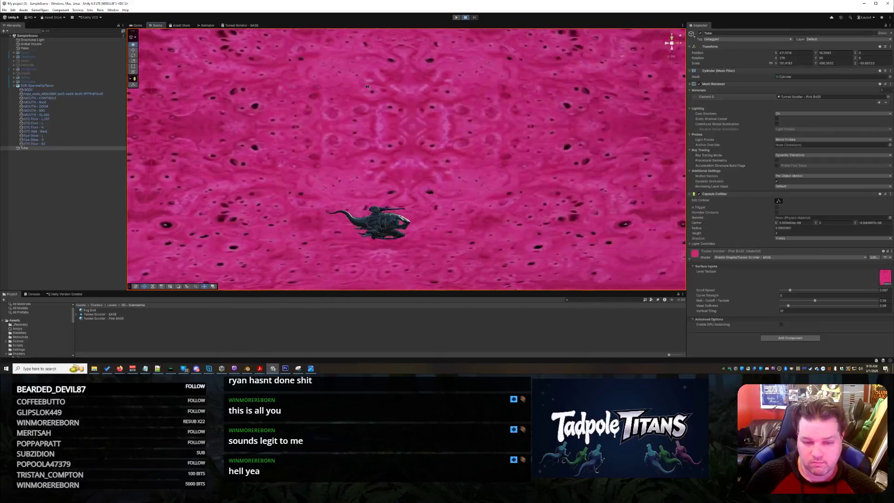
pyautogui.moveTo(514, 72)
pyautogui.mouseDown(button='right')
pyautogui.moveTo(515, 97)
pyautogui.moveTo(521, 90)
pyautogui.mouseUp(button='right')
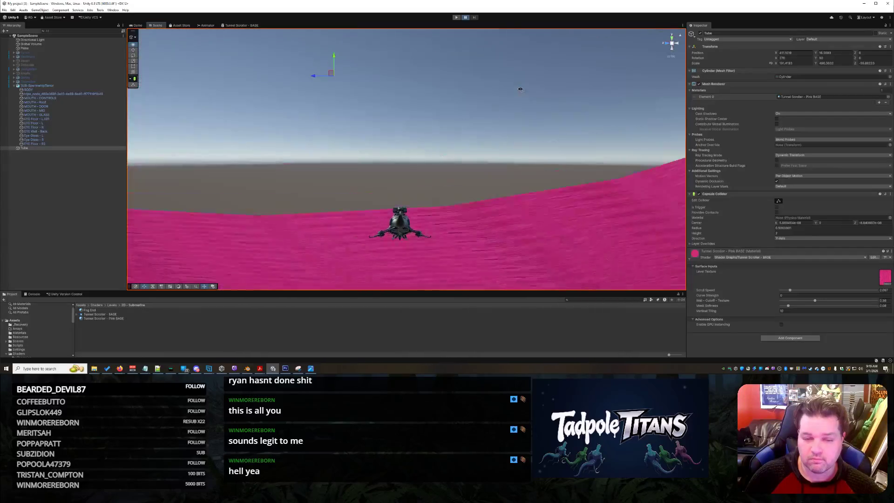
pyautogui.moveTo(518, 93)
pyautogui.keyDown('alt'); pyautogui.mouseDown()
pyautogui.moveTo(513, 165)
pyautogui.moveTo(463, 92)
pyautogui.moveTo(519, 109)
pyautogui.moveTo(531, 103)
pyautogui.mouseUp(); pyautogui.keyUp('alt')
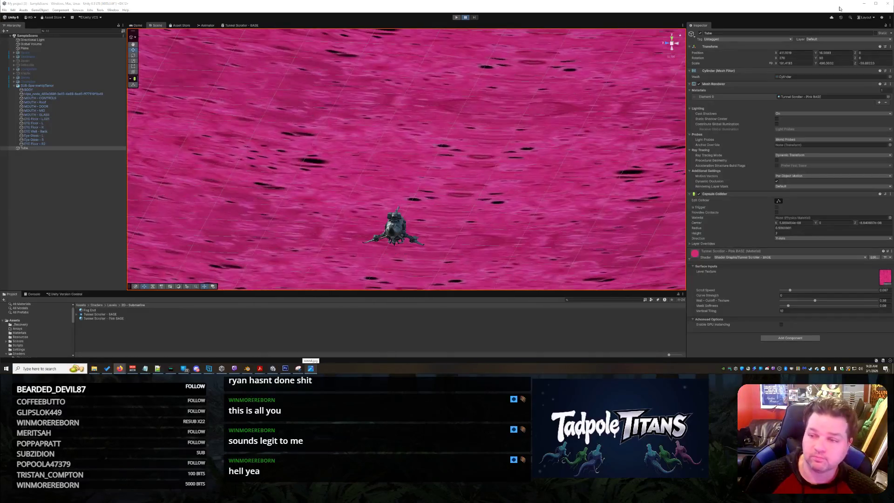
pyautogui.click(866, 3)
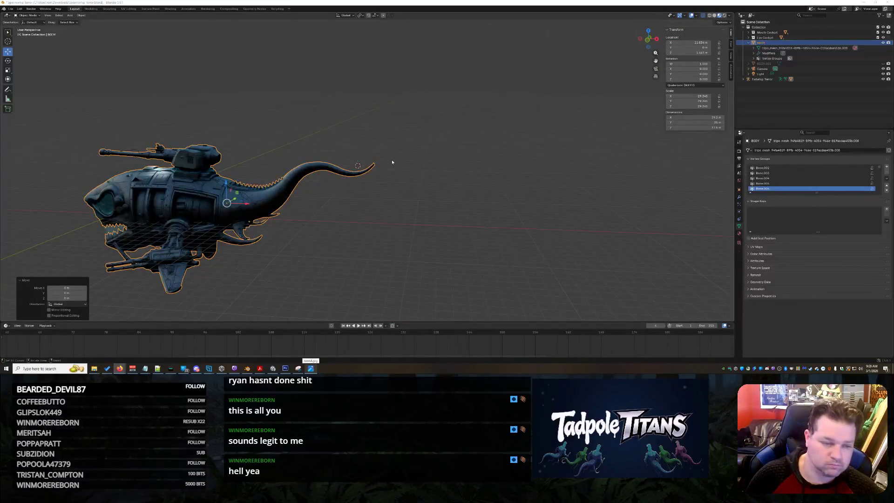
# Deselect the ship and expand the Tailwhip Terror armature's bone list in the Outliner.
pyautogui.click(401, 117)
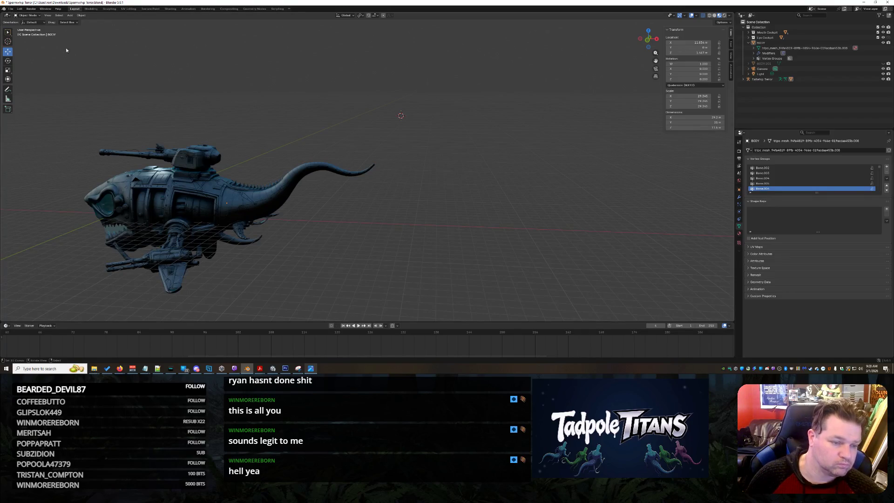
pyautogui.scroll(5, 399, 241)
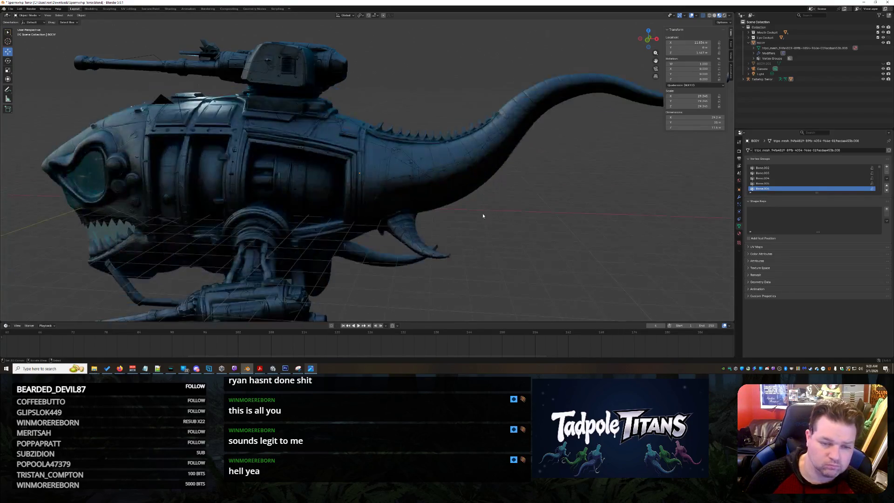
pyautogui.scroll(-1, 483, 213)
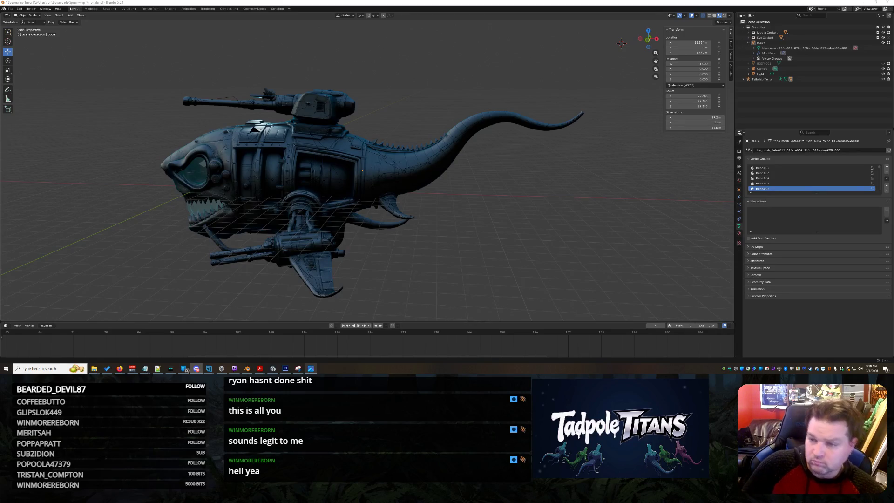
pyautogui.click(767, 80)
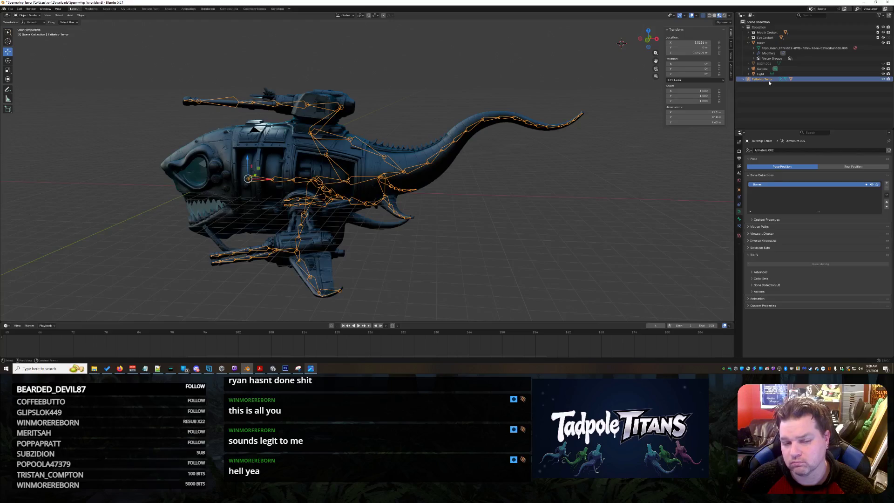
pyautogui.press('Right')
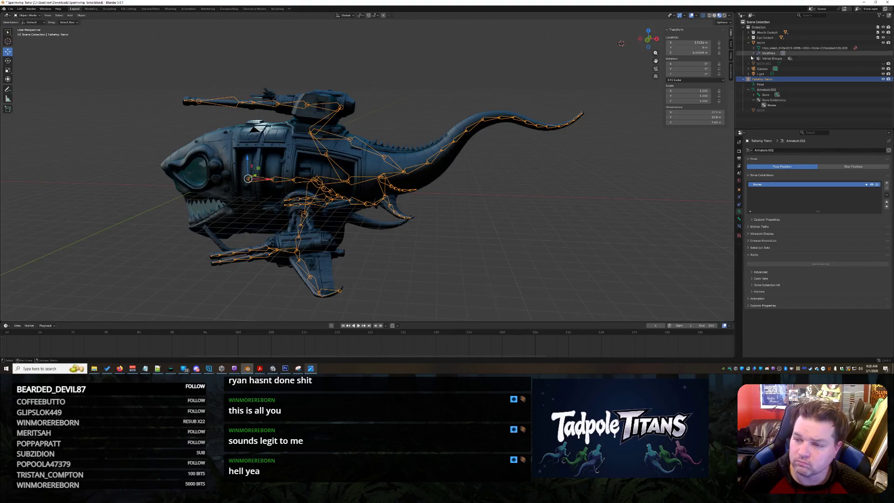
pyautogui.keyDown('shift'); pyautogui.click(754, 99); pyautogui.keyUp('shift')
# Make the BODY mesh active via its Bone.020 vertex group and switch to the Texture Paint workspace.
pyautogui.scroll(-5, 812, 80)
pyautogui.scroll(-10, 815, 86)
pyautogui.scroll(12, 823, 96)
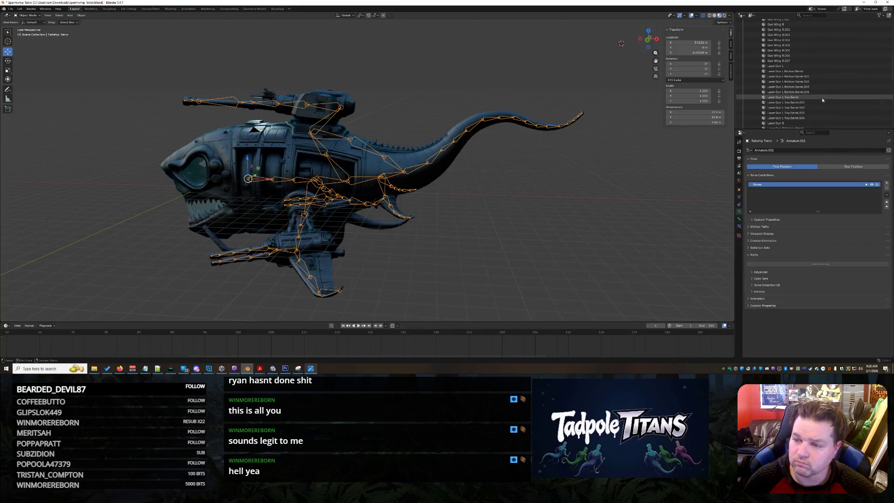
pyautogui.click(822, 92)
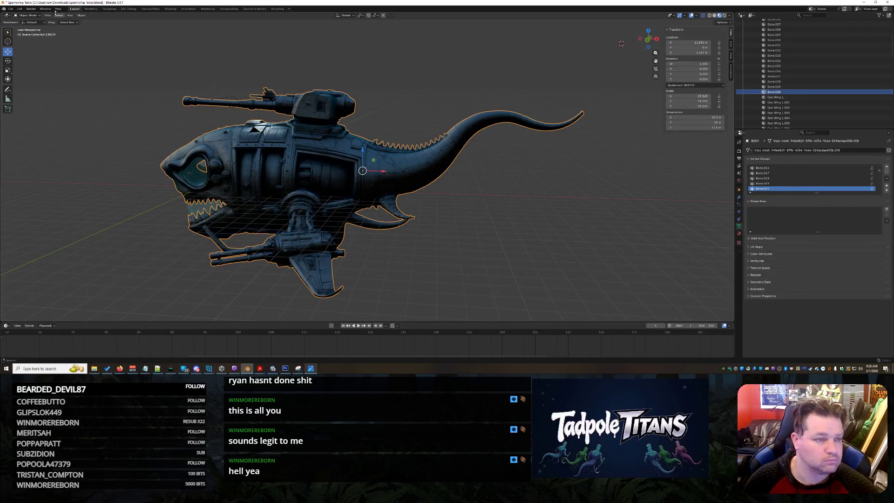
pyautogui.click(150, 9)
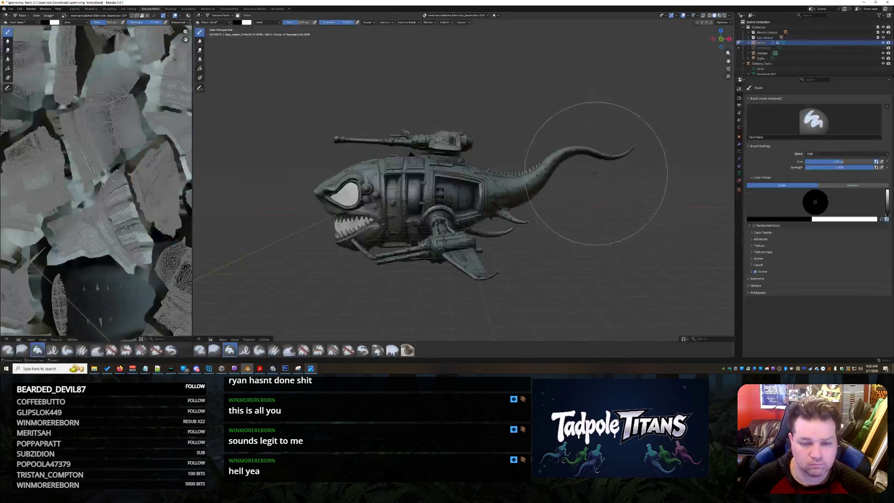
# Switch the body mesh to Weight Paint mode and frame the shark's tail.
pyautogui.scroll(5, 568, 120)
pyautogui.moveTo(569, 119)
pyautogui.keyDown('shift'); pyautogui.mouseDown(button='middle')
pyautogui.moveTo(451, 205)
pyautogui.moveTo(466, 187)
pyautogui.moveTo(349, 139)
pyautogui.mouseUp(button='middle'); pyautogui.keyUp('shift')
pyautogui.click(226, 16)
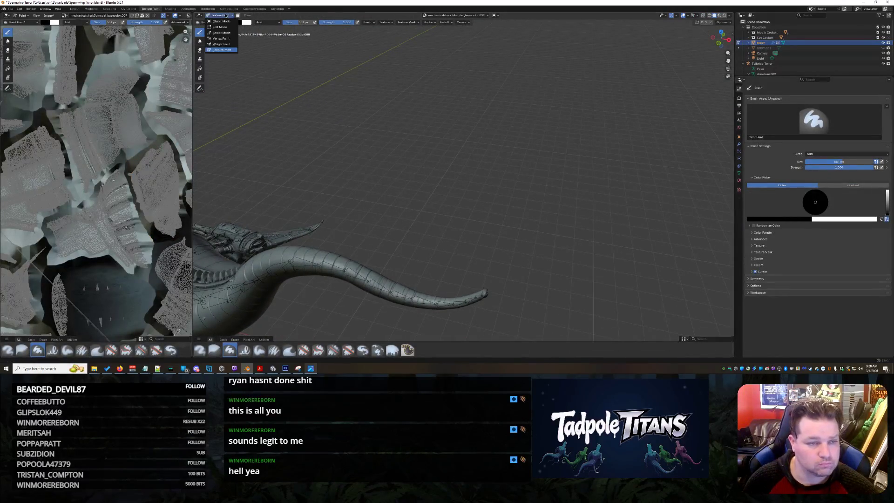
pyautogui.click(222, 44)
pyautogui.moveTo(489, 284)
pyautogui.mouseDown(button='middle')
pyautogui.moveTo(533, 264)
pyautogui.moveTo(525, 244)
pyautogui.mouseUp(button='middle')
pyautogui.scroll(3, 525, 244)
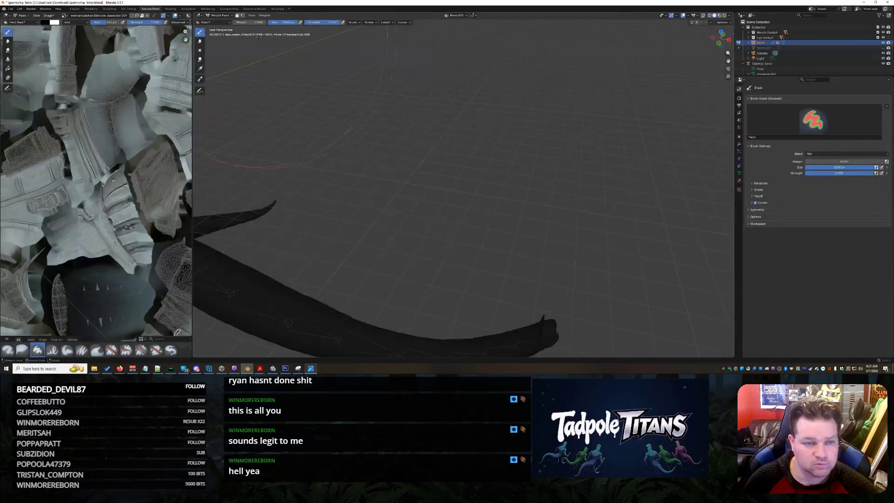
pyautogui.moveTo(518, 238)
pyautogui.mouseDown(button='middle')
pyautogui.moveTo(472, 190)
pyautogui.moveTo(480, 229)
pyautogui.moveTo(456, 210)
pyautogui.moveTo(517, 206)
pyautogui.mouseUp(button='middle')
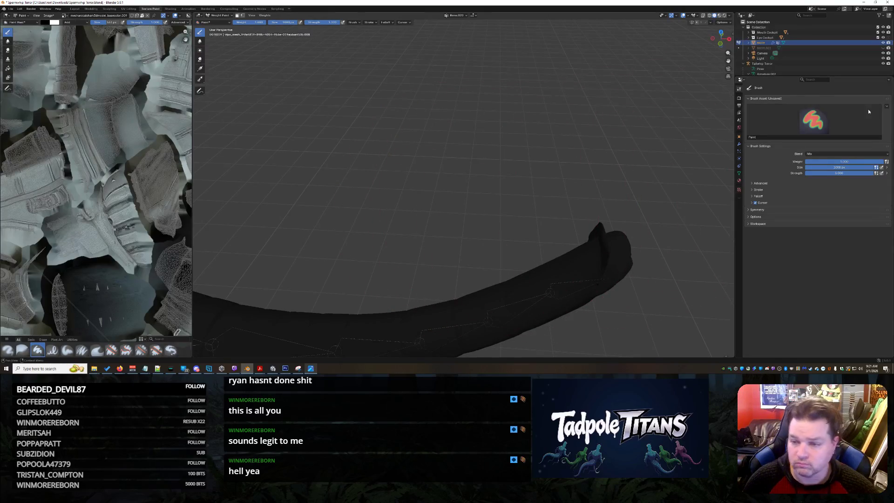
pyautogui.scroll(-2, 803, 61)
pyautogui.scroll(-3, 803, 61)
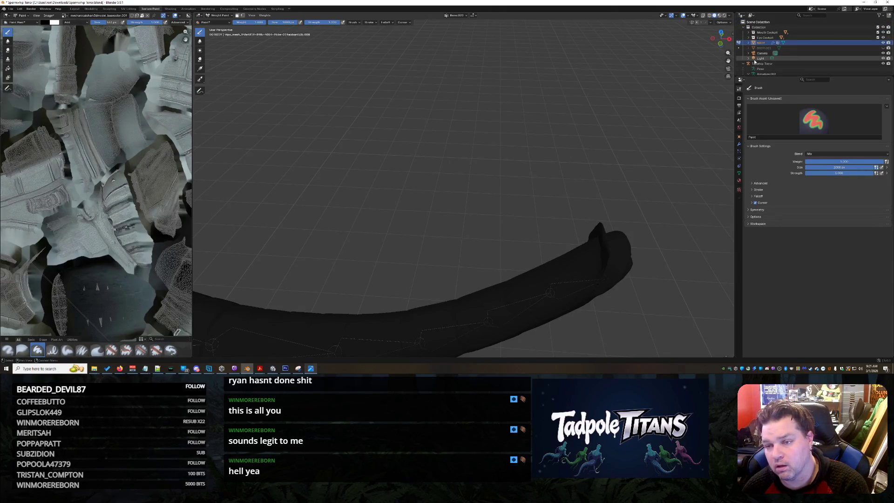
pyautogui.scroll(1, 756, 63)
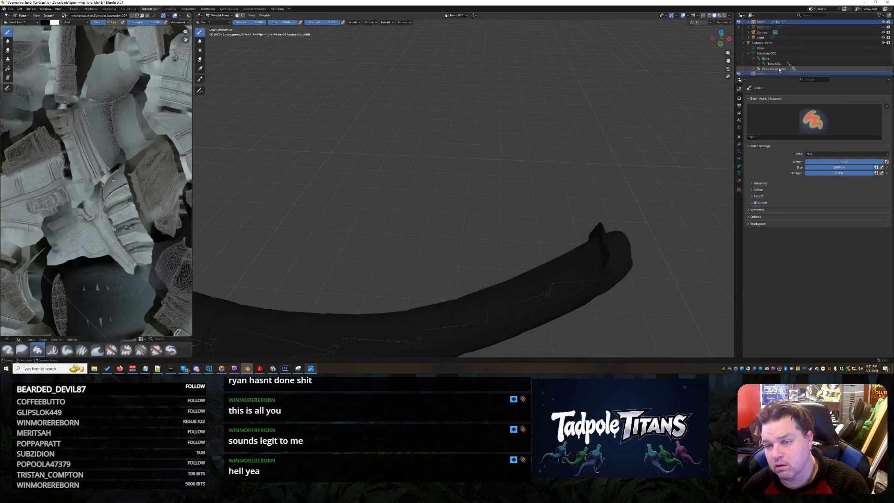
pyautogui.scroll(4, 810, 59)
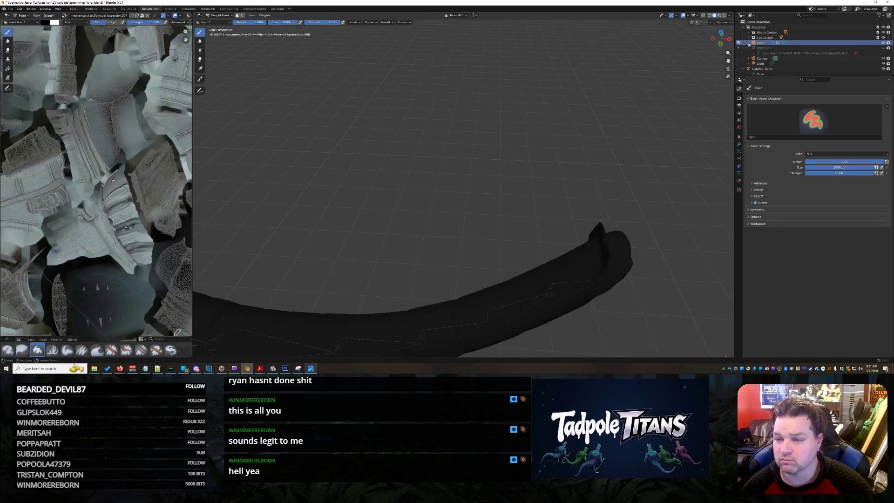
# Expand BODY's vertex groups in the Outliner and paint Bone.020's weight onto the tail tip.
pyautogui.click(749, 42)
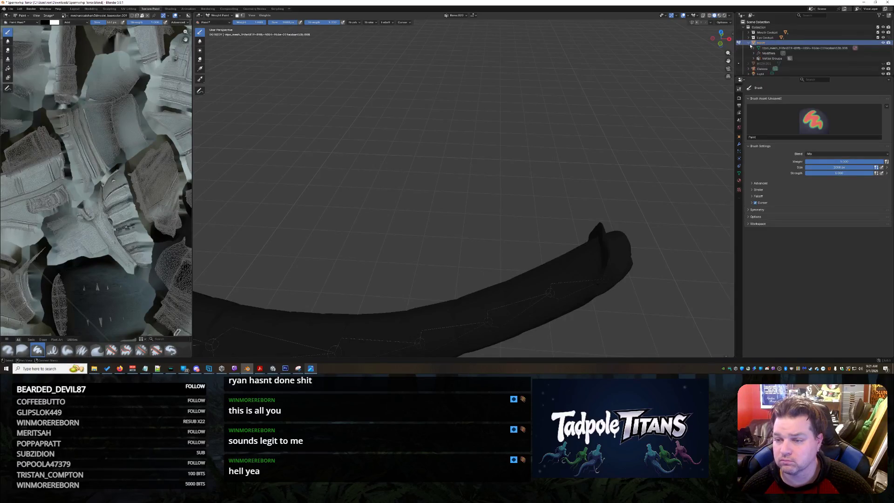
pyautogui.click(754, 59)
pyautogui.scroll(-8, 773, 52)
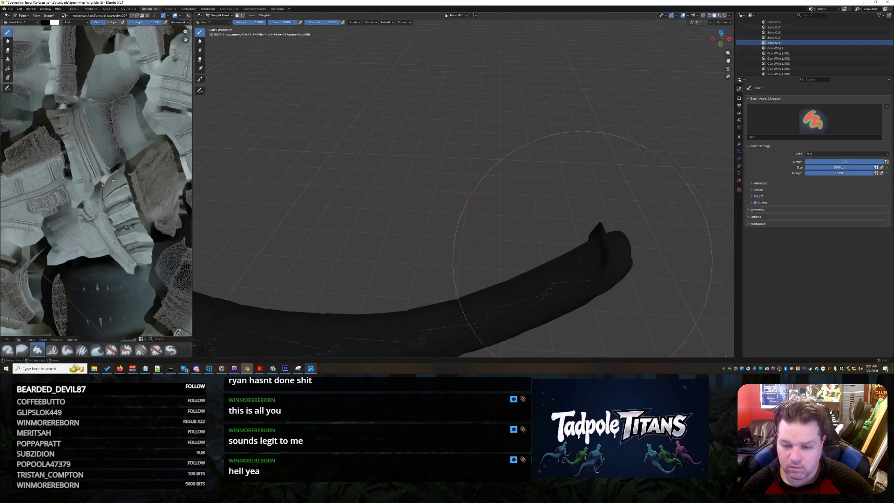
pyautogui.moveTo(581, 256); pyautogui.dragTo(615, 256, button='middle')
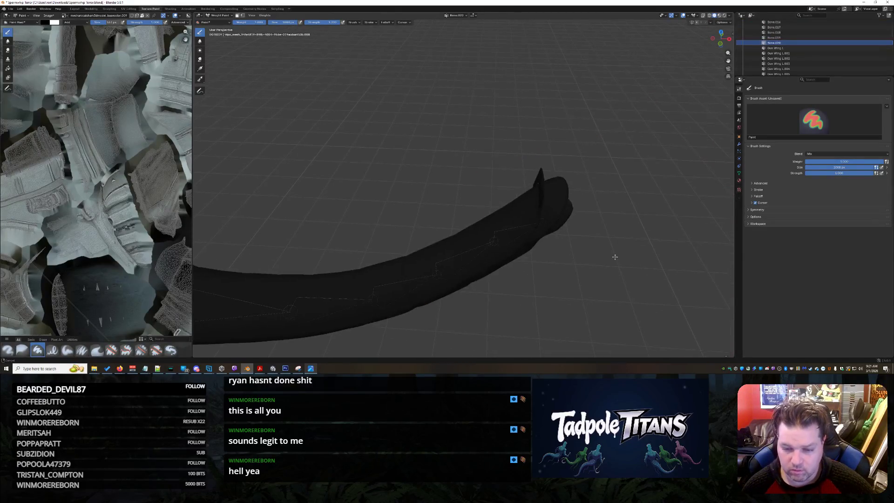
pyautogui.click(554, 209)
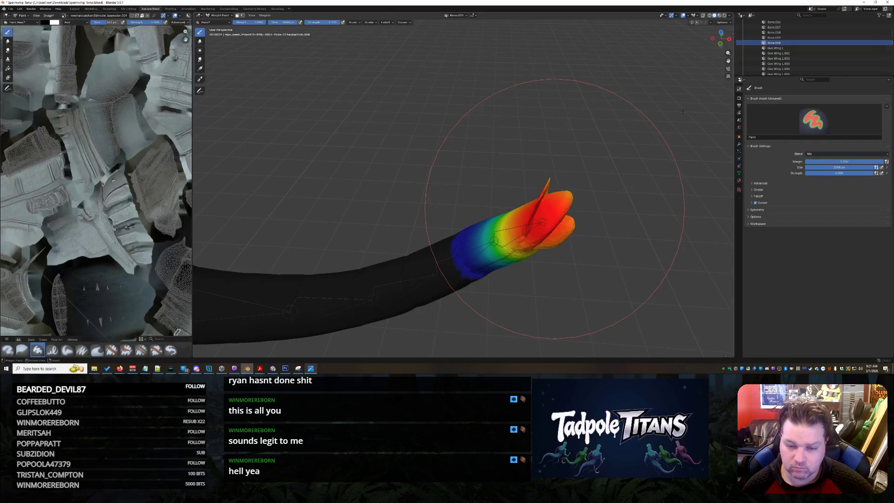
# Paint Bone.019 and Bone.018 weights onto their tail segments.
pyautogui.click(774, 37)
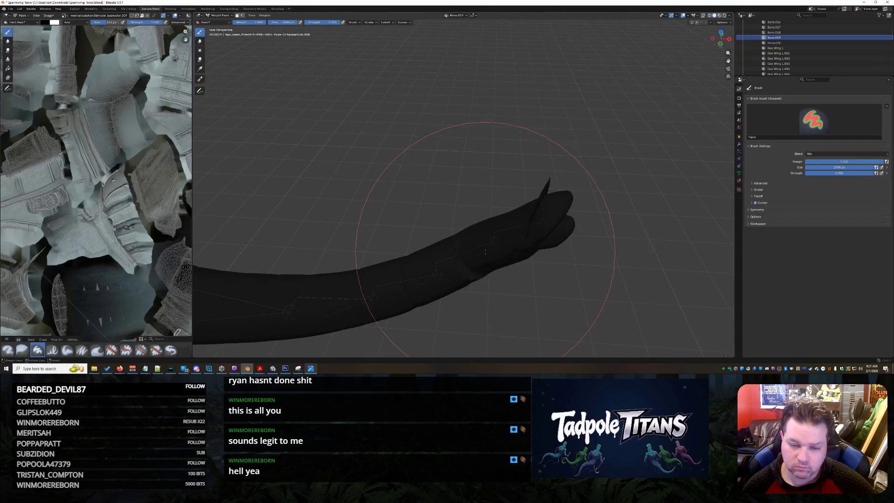
pyautogui.click(485, 252)
pyautogui.moveTo(486, 251); pyautogui.dragTo(559, 233, button='middle')
pyautogui.click(778, 33)
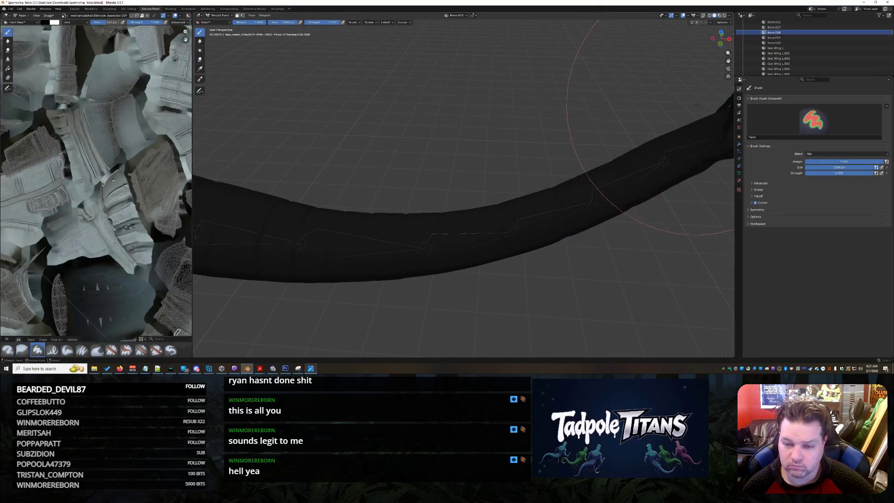
pyautogui.click(559, 213)
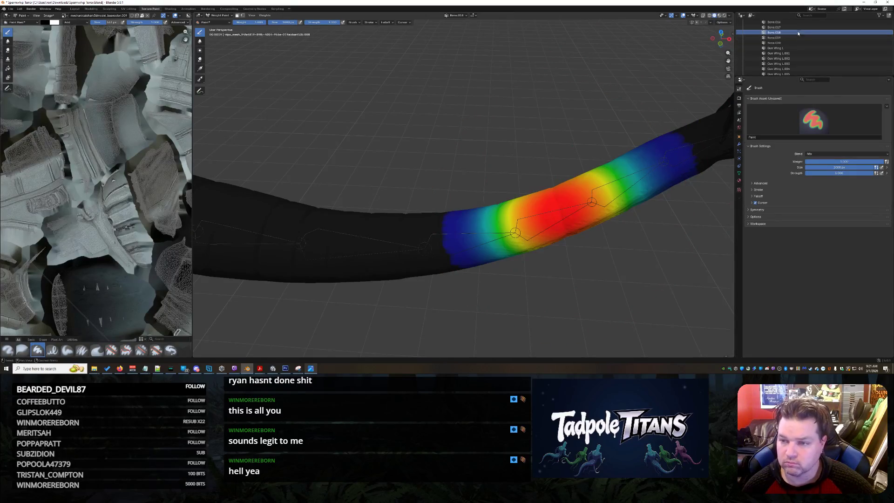
# Paint Bone.017's weight on the tail, undoing an overly wide stroke.
pyautogui.click(774, 27)
pyautogui.click(474, 239)
pyautogui.scroll(4, 788, 49)
pyautogui.moveTo(601, 140)
pyautogui.mouseDown(button='middle')
pyautogui.moveTo(511, 144)
pyautogui.moveTo(553, 319)
pyautogui.moveTo(547, 210)
pyautogui.moveTo(569, 185)
pyautogui.mouseUp(button='middle')
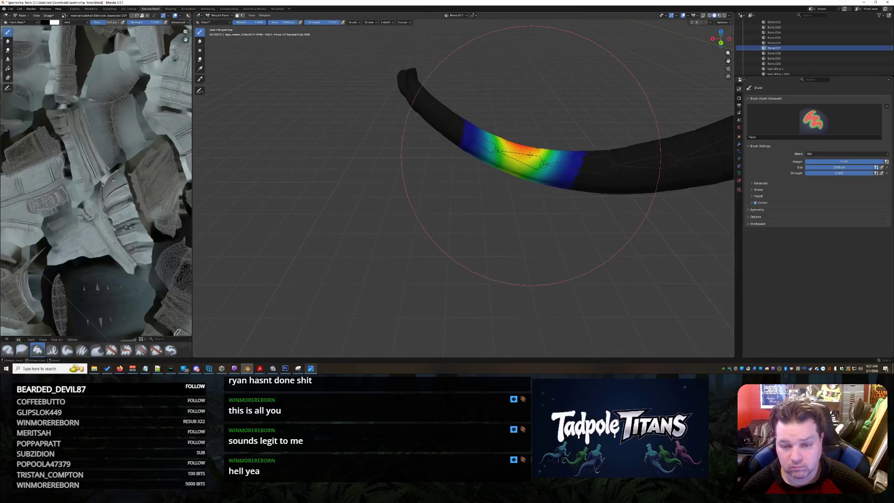
pyautogui.click(569, 186)
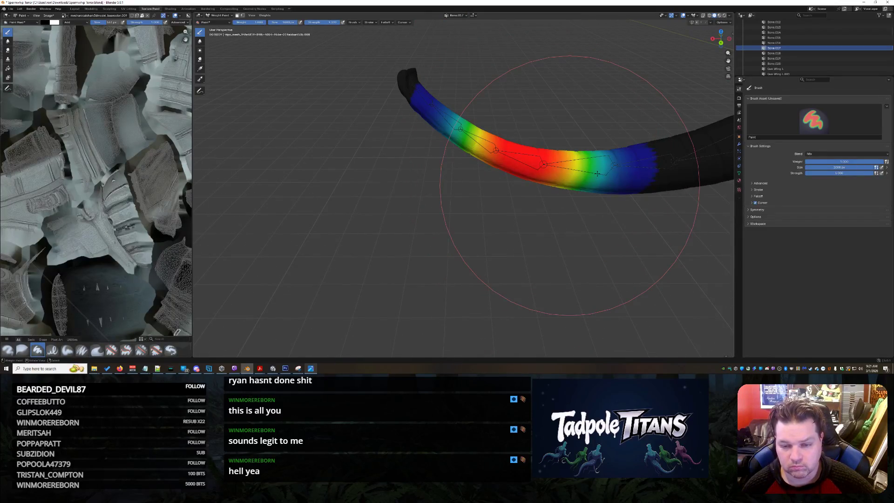
pyautogui.hotkey('ctrl', 'z')
# Orbit and zoom around the model to review the weighted tail.
pyautogui.moveTo(591, 152); pyautogui.dragTo(727, 22, button='middle')
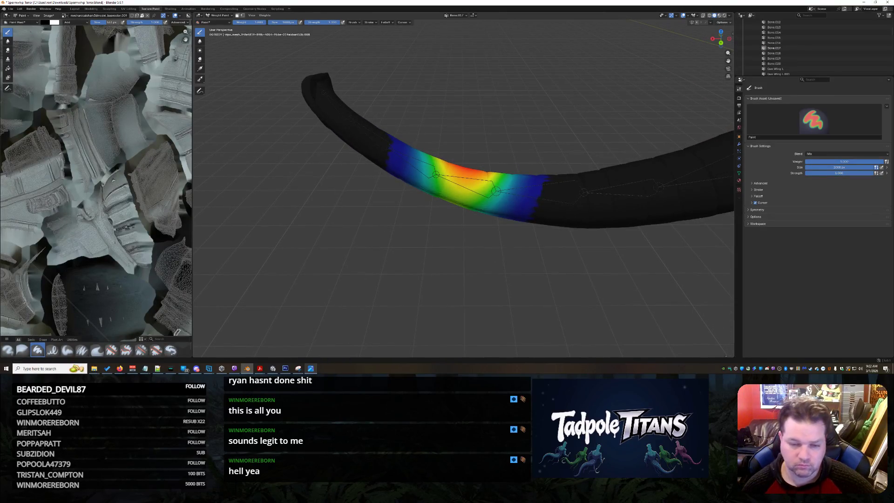
pyautogui.scroll(2, 536, 219)
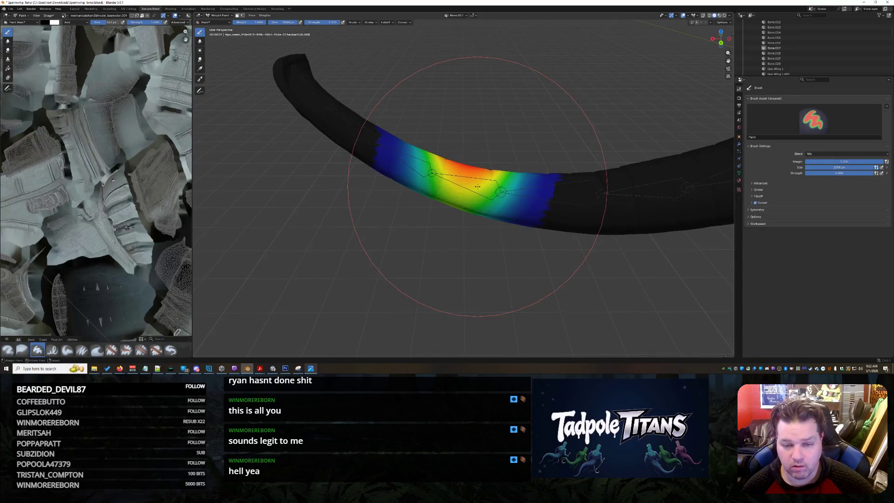
pyautogui.scroll(-10, 477, 186)
pyautogui.moveTo(477, 186); pyautogui.dragTo(567, 207, button='middle')
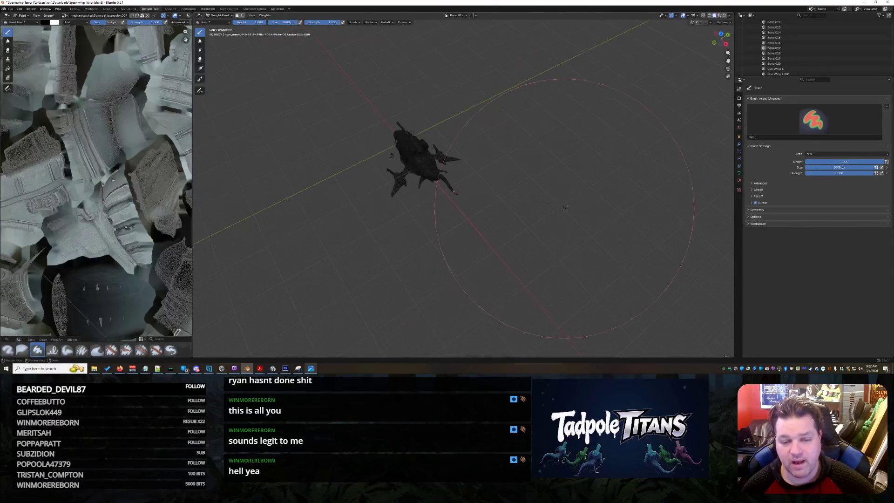
pyautogui.scroll(10, 567, 208)
pyautogui.moveTo(461, 231)
pyautogui.mouseDown(button='middle')
pyautogui.moveTo(497, 232)
pyautogui.moveTo(492, 179)
pyautogui.moveTo(421, 225)
pyautogui.moveTo(381, 284)
pyautogui.mouseUp(button='middle')
pyautogui.scroll(6, 497, 232)
pyautogui.scroll(5, 493, 179)
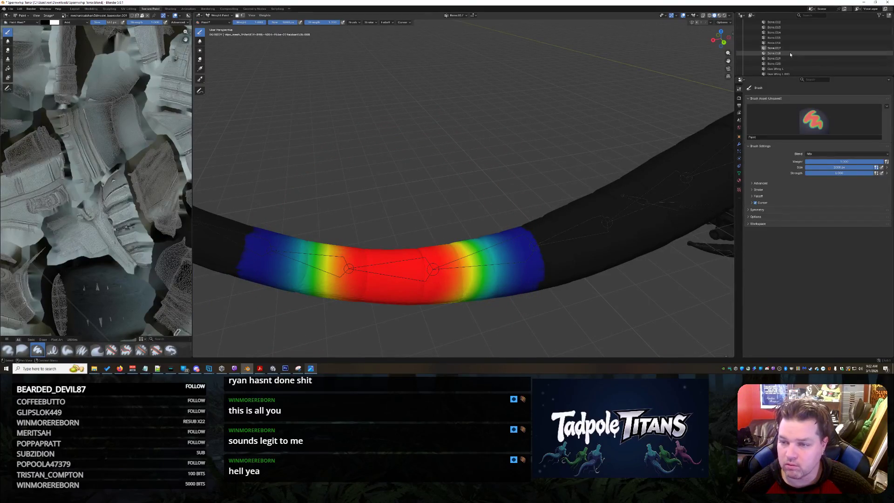
# Strengthen the tail weights for Bone.018, Bone.019 and Bone.020.
pyautogui.keyDown('ctrl'); pyautogui.click(279, 272); pyautogui.keyUp('ctrl')
pyautogui.moveTo(304, 270); pyautogui.dragTo(524, 246, button='middle')
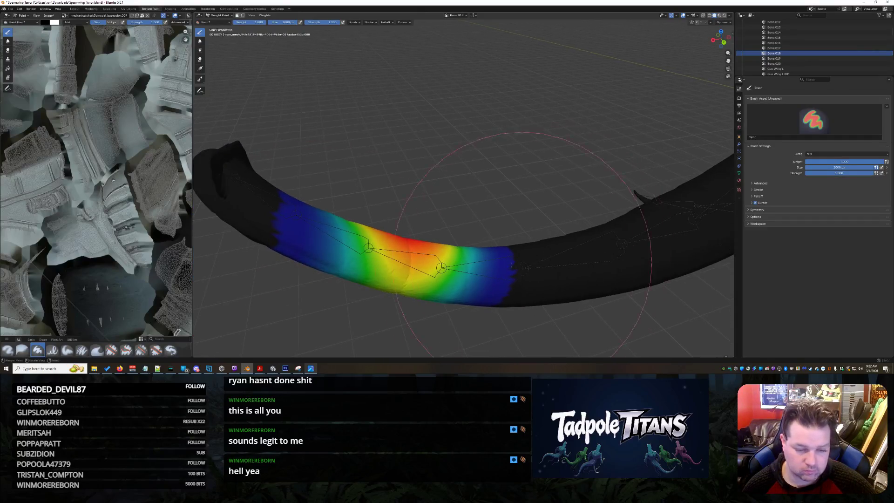
pyautogui.click(401, 258)
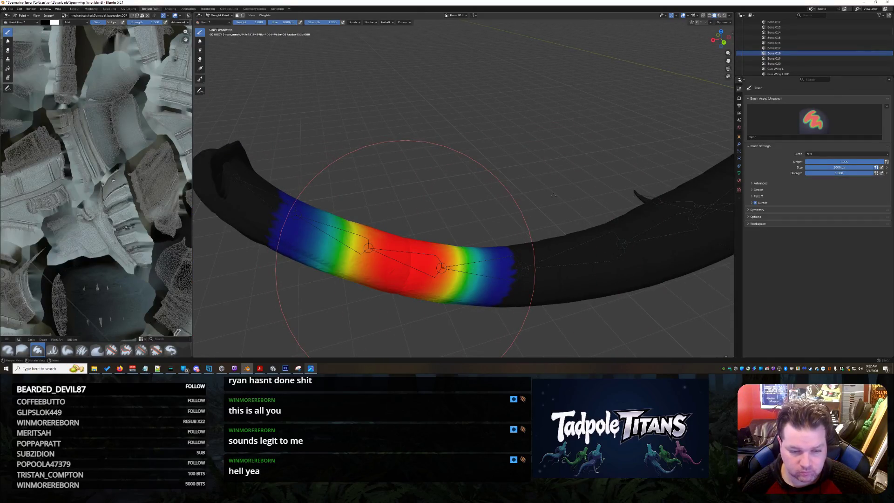
pyautogui.click(774, 59)
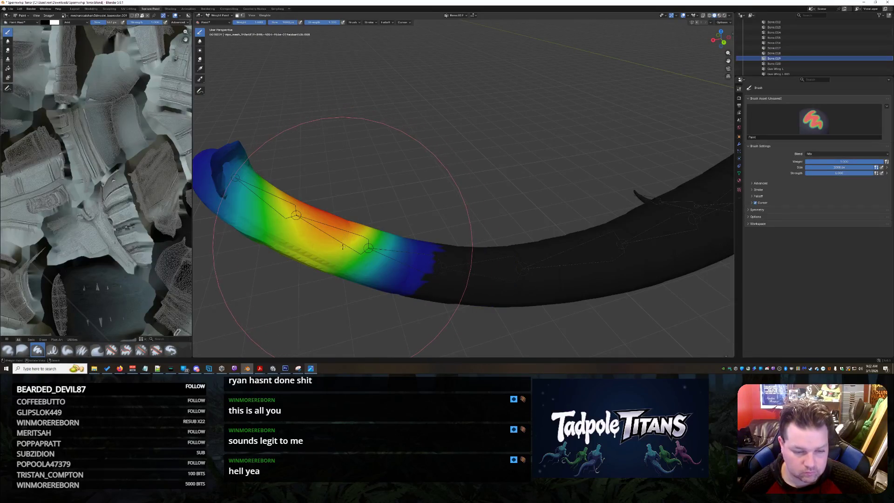
pyautogui.click(353, 243)
pyautogui.click(774, 64)
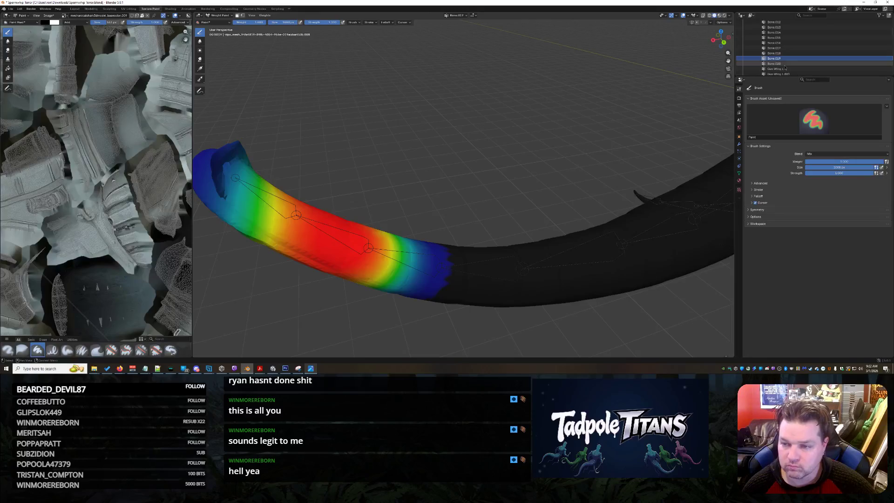
pyautogui.click(353, 243)
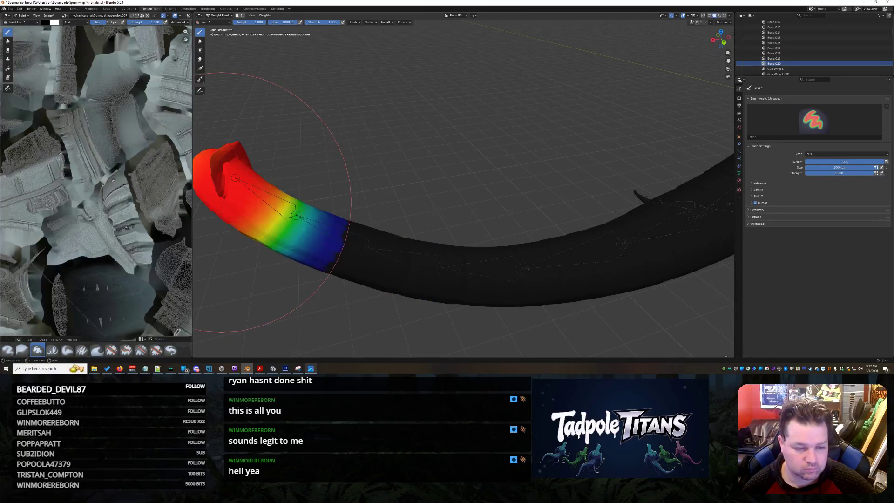
# Paint Bone.016's weight band onto its tail segment, widening the red region.
pyautogui.click(774, 38)
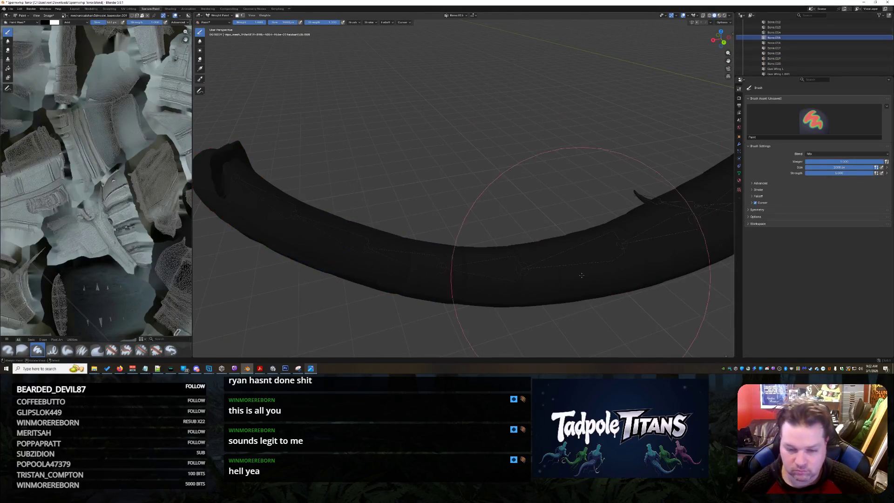
pyautogui.click(781, 47)
pyautogui.click(783, 42)
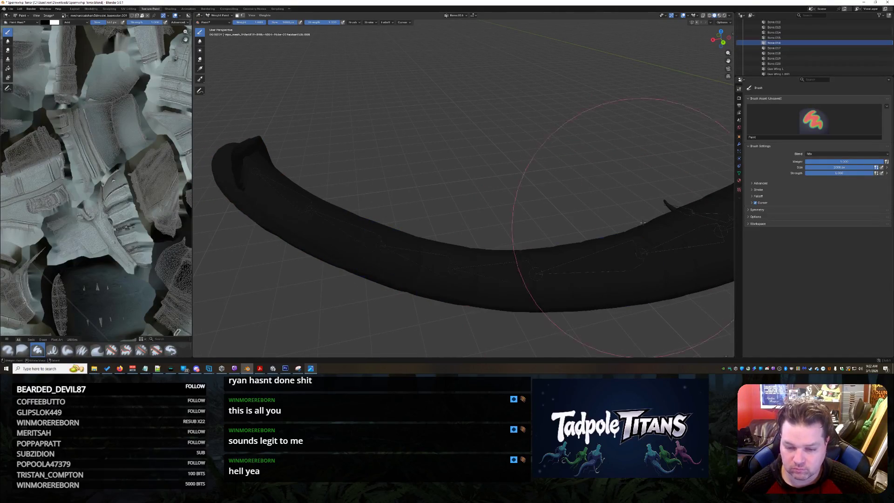
pyautogui.click(591, 266)
pyautogui.moveTo(591, 266); pyautogui.dragTo(603, 240, button='middle')
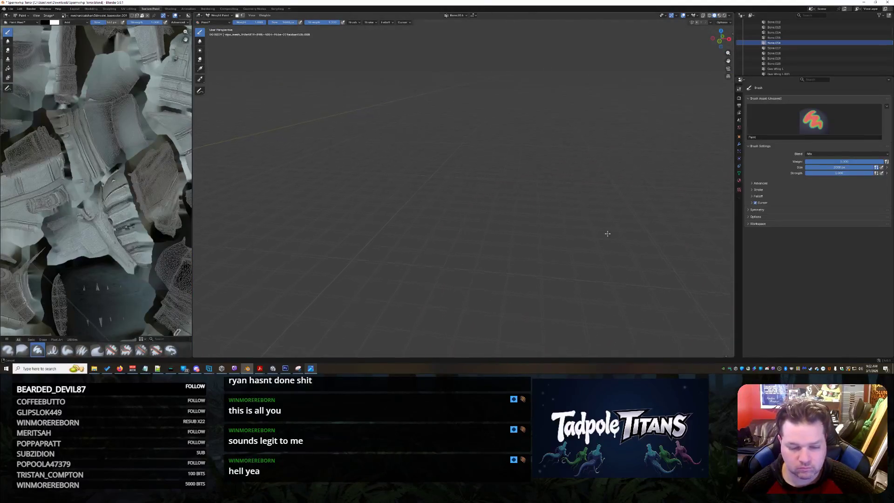
pyautogui.moveTo(471, 282); pyautogui.dragTo(402, 274, button='middle')
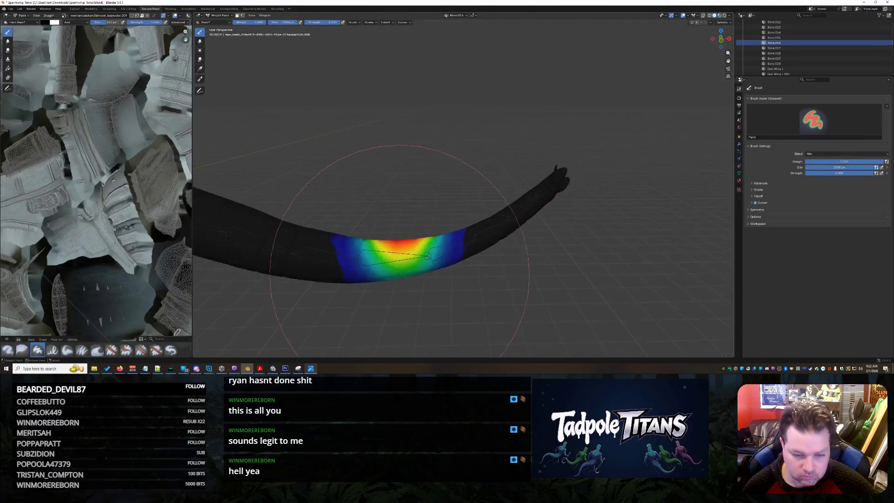
pyautogui.scroll(4, 393, 256)
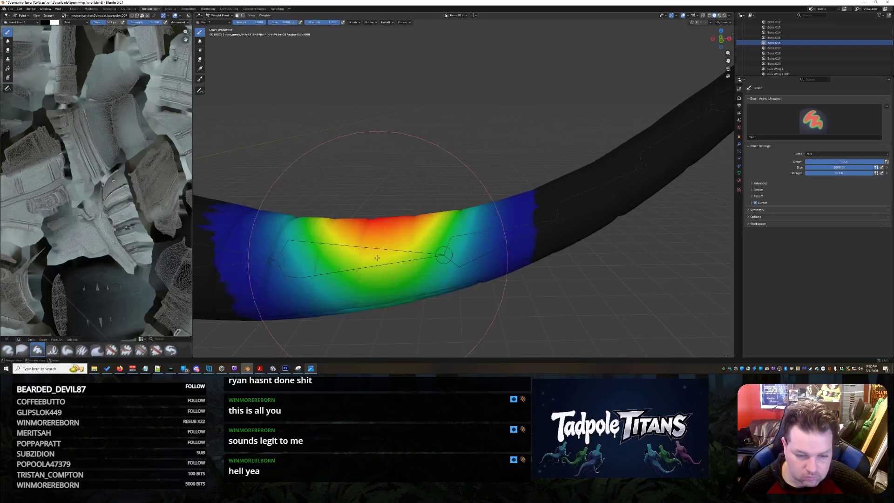
pyautogui.click(376, 256)
pyautogui.scroll(-4, 376, 257)
pyautogui.moveTo(376, 257)
pyautogui.mouseDown(button='middle')
pyautogui.moveTo(412, 189)
pyautogui.moveTo(400, 280)
pyautogui.mouseUp(button='middle')
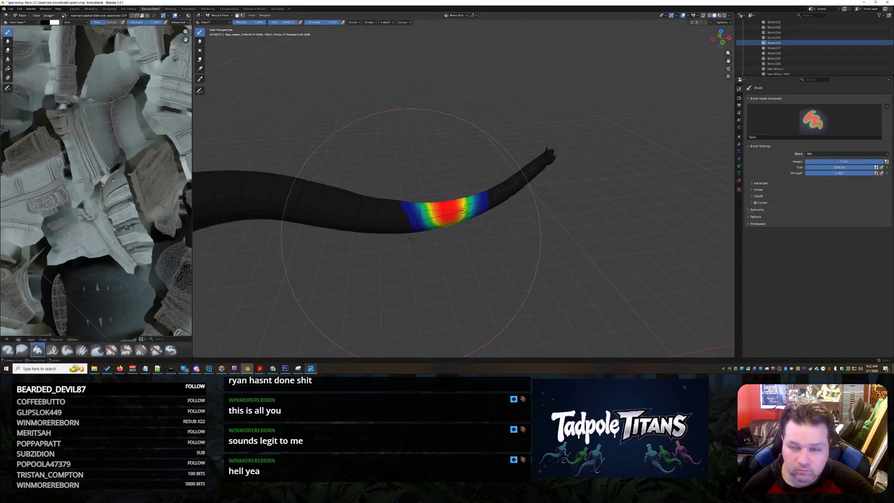
# Paint and spread Bone.015's weight band across the tail.
pyautogui.click(791, 37)
pyautogui.scroll(5, 356, 262)
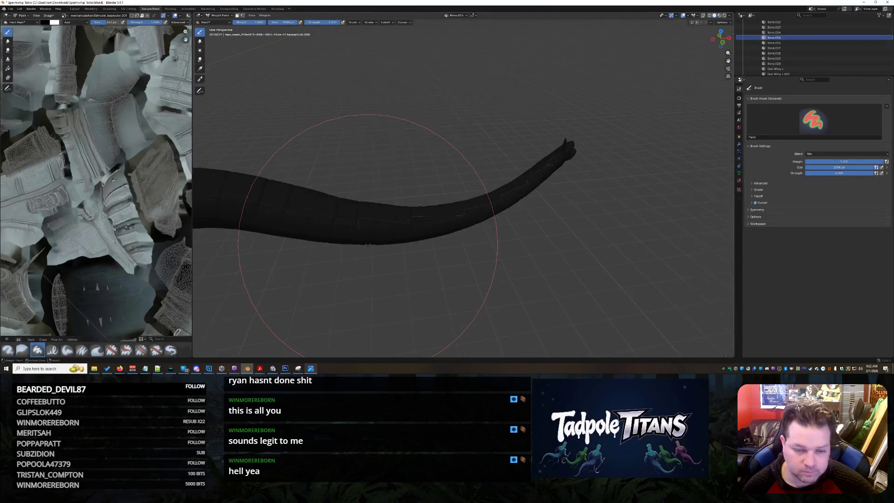
pyautogui.moveTo(356, 262)
pyautogui.mouseDown(button='middle')
pyautogui.moveTo(342, 259)
pyautogui.moveTo(363, 289)
pyautogui.moveTo(370, 228)
pyautogui.moveTo(396, 196)
pyautogui.moveTo(427, 255)
pyautogui.moveTo(400, 247)
pyautogui.moveTo(466, 210)
pyautogui.moveTo(513, 165)
pyautogui.mouseUp(button='middle')
pyautogui.click(372, 224)
pyautogui.click(427, 243)
pyautogui.click(531, 158)
pyautogui.moveTo(569, 190)
pyautogui.mouseDown(button='middle')
pyautogui.moveTo(568, 166)
pyautogui.moveTo(725, 60)
pyautogui.mouseUp(button='middle')
# Paint a large red weight area on the tail for Bone.014.
pyautogui.click(774, 32)
pyautogui.scroll(2, 542, 198)
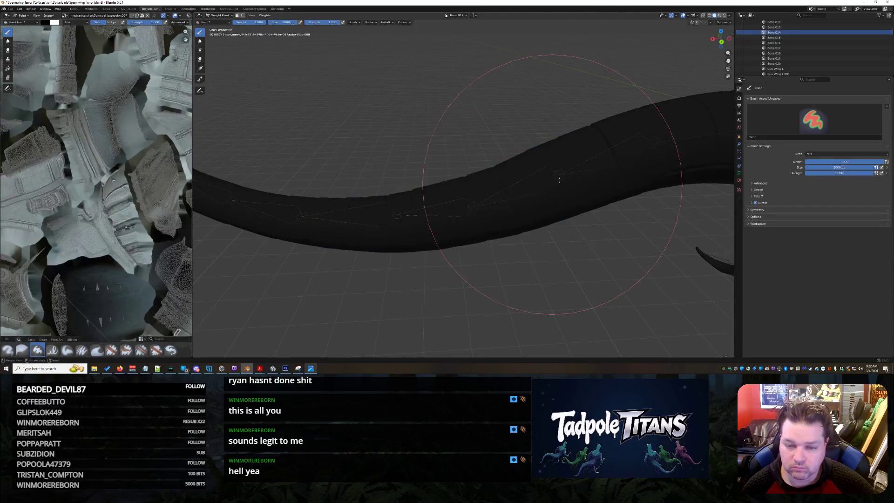
pyautogui.click(543, 196)
pyautogui.moveTo(543, 196)
pyautogui.mouseDown(button='middle')
pyautogui.moveTo(642, 213)
pyautogui.moveTo(389, 199)
pyautogui.mouseUp(button='middle')
pyautogui.click(395, 230)
pyautogui.moveTo(399, 230)
pyautogui.mouseDown(button='middle')
pyautogui.moveTo(417, 236)
pyautogui.moveTo(420, 174)
pyautogui.moveTo(437, 181)
pyautogui.mouseUp(button='middle')
pyautogui.click(420, 174)
pyautogui.moveTo(400, 238); pyautogui.dragTo(685, 114, button='middle')
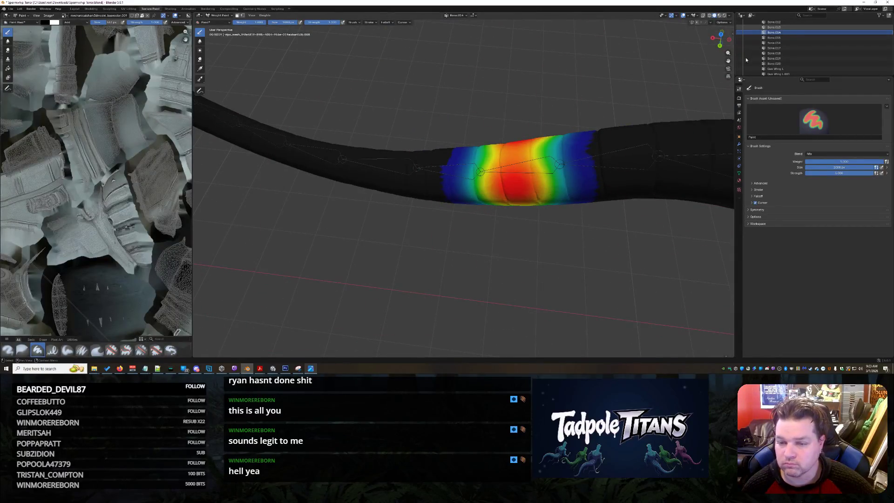
# Try painting Bone.013's weight on the tail, then undo those strokes.
pyautogui.click(774, 27)
pyautogui.scroll(3, 615, 164)
pyautogui.moveTo(654, 156)
pyautogui.keyDown('shift'); pyautogui.mouseDown(button='middle')
pyautogui.moveTo(535, 176)
pyautogui.moveTo(455, 239)
pyautogui.moveTo(510, 198)
pyautogui.moveTo(509, 208)
pyautogui.mouseUp(button='middle'); pyautogui.keyUp('shift')
pyautogui.click(493, 224)
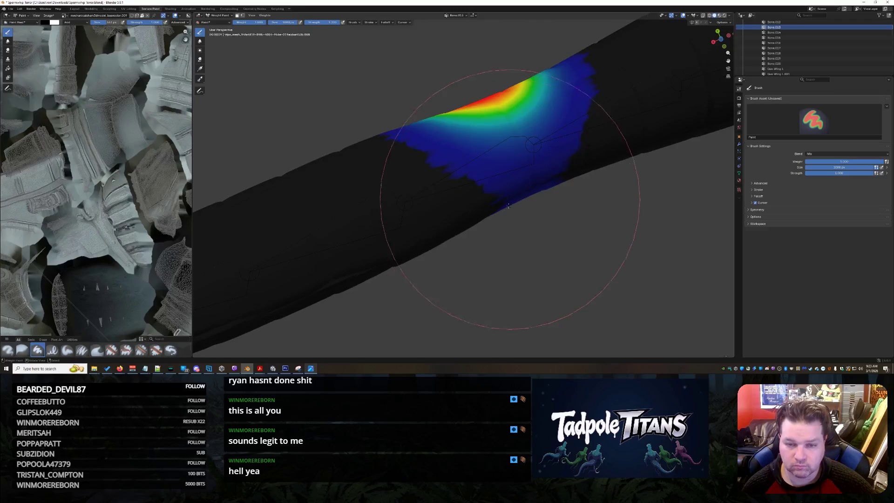
pyautogui.moveTo(510, 113)
pyautogui.mouseDown(button='middle')
pyautogui.moveTo(519, 140)
pyautogui.moveTo(456, 234)
pyautogui.mouseUp(button='middle')
pyautogui.click(455, 228)
pyautogui.hotkey('ctrl', 'z')
pyautogui.hotkey('ctrl', 'z')
pyautogui.hotkey('ctrl', 'z')
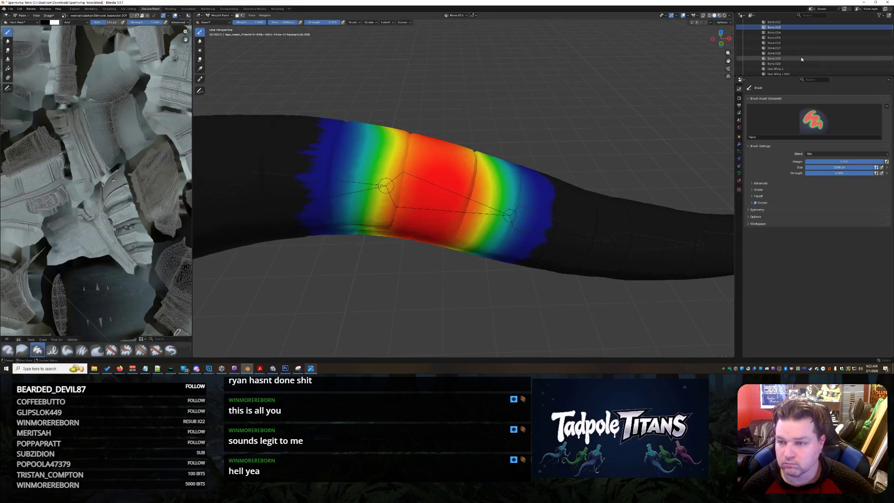
pyautogui.scroll(4, 793, 36)
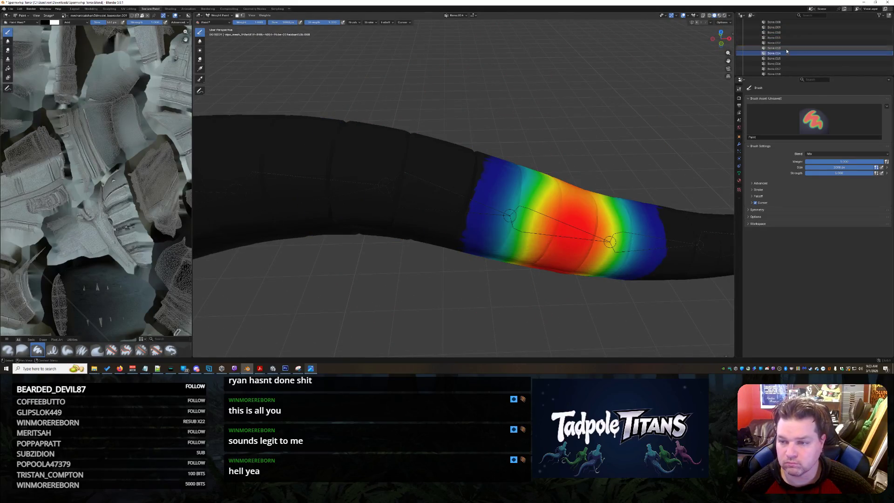
# Paint Bone.012's weights onto its section of the tail.
pyautogui.click(782, 48)
pyautogui.click(779, 43)
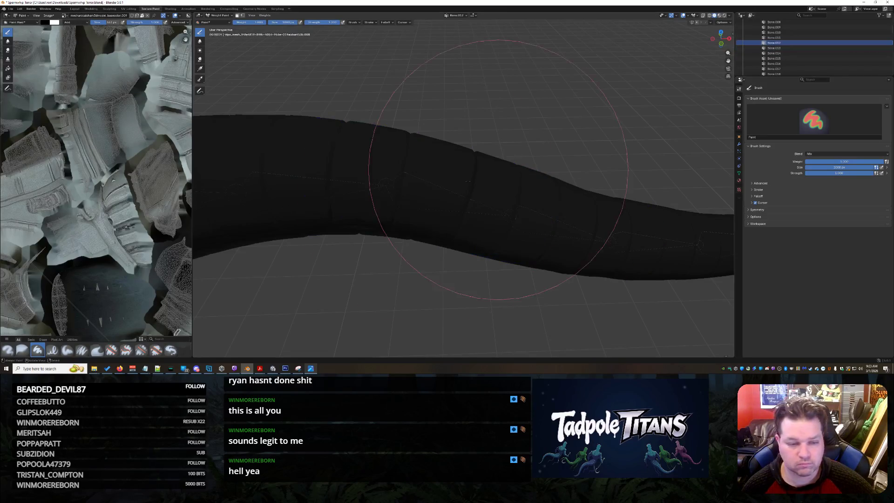
pyautogui.moveTo(375, 216); pyautogui.dragTo(550, 250, button='middle')
pyautogui.click(480, 221)
pyautogui.moveTo(479, 221)
pyautogui.mouseDown(button='middle')
pyautogui.moveTo(473, 233)
pyautogui.moveTo(449, 199)
pyautogui.moveTo(494, 173)
pyautogui.moveTo(488, 222)
pyautogui.mouseUp(button='middle')
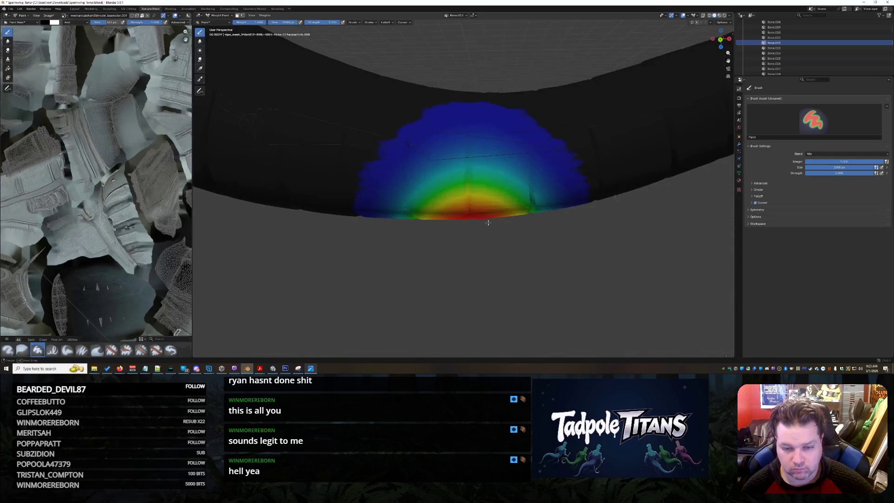
pyautogui.moveTo(485, 150)
pyautogui.mouseDown(button='middle')
pyautogui.moveTo(467, 144)
pyautogui.moveTo(460, 160)
pyautogui.moveTo(469, 149)
pyautogui.moveTo(484, 166)
pyautogui.moveTo(487, 199)
pyautogui.mouseUp(button='middle')
pyautogui.moveTo(493, 163)
pyautogui.mouseDown(button='middle')
pyautogui.moveTo(466, 204)
pyautogui.moveTo(485, 287)
pyautogui.moveTo(544, 263)
pyautogui.mouseUp(button='middle')
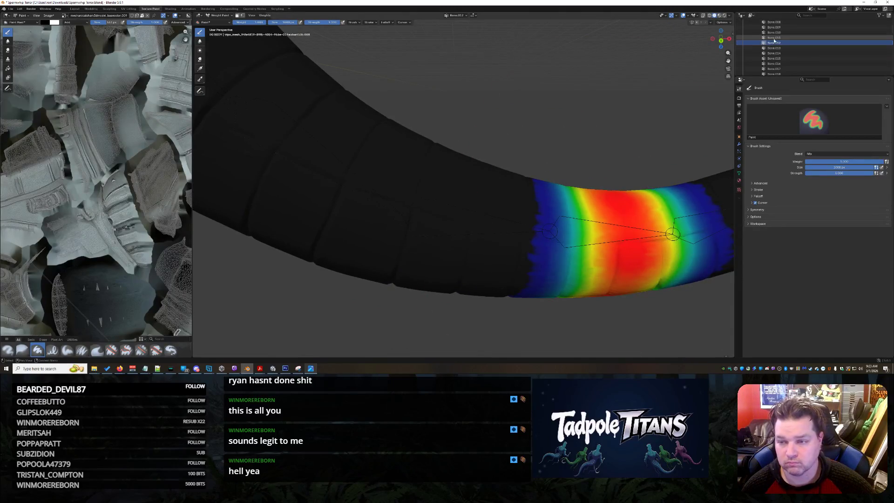
# Paint a broad red weight band for Bone.011 on the tail.
pyautogui.keyDown('ctrl'); pyautogui.click(520, 213); pyautogui.keyUp('ctrl')
pyautogui.moveTo(520, 213)
pyautogui.mouseDown(button='middle')
pyautogui.moveTo(520, 239)
pyautogui.moveTo(477, 230)
pyautogui.moveTo(490, 189)
pyautogui.moveTo(492, 202)
pyautogui.moveTo(482, 201)
pyautogui.moveTo(471, 161)
pyautogui.moveTo(485, 186)
pyautogui.moveTo(550, 216)
pyautogui.mouseUp(button='middle')
pyautogui.click(479, 207)
pyautogui.click(492, 202)
pyautogui.click(488, 204)
pyautogui.click(471, 161)
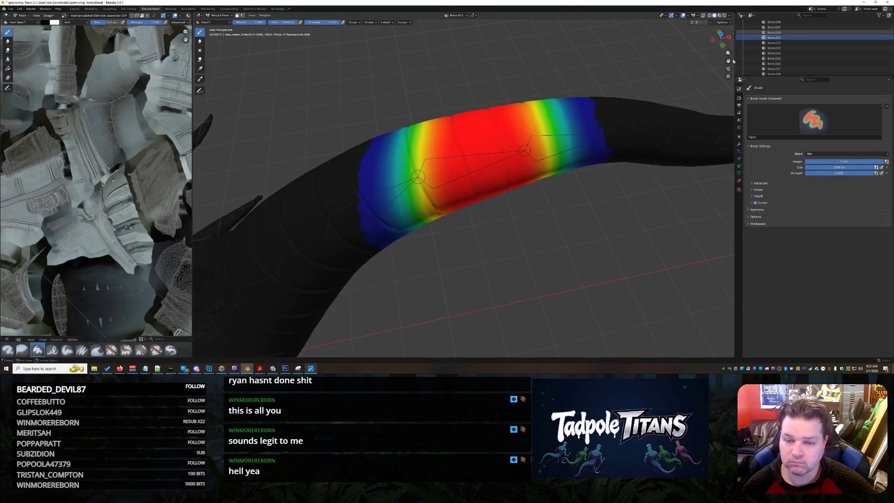
# Paint Bone.010's weight band after comparing it with Bone.012 and Bone.011.
pyautogui.click(774, 33)
pyautogui.moveTo(419, 110)
pyautogui.mouseDown(button='middle')
pyautogui.moveTo(440, 156)
pyautogui.moveTo(483, 161)
pyautogui.moveTo(516, 130)
pyautogui.moveTo(519, 104)
pyautogui.moveTo(704, 69)
pyautogui.mouseUp(button='middle')
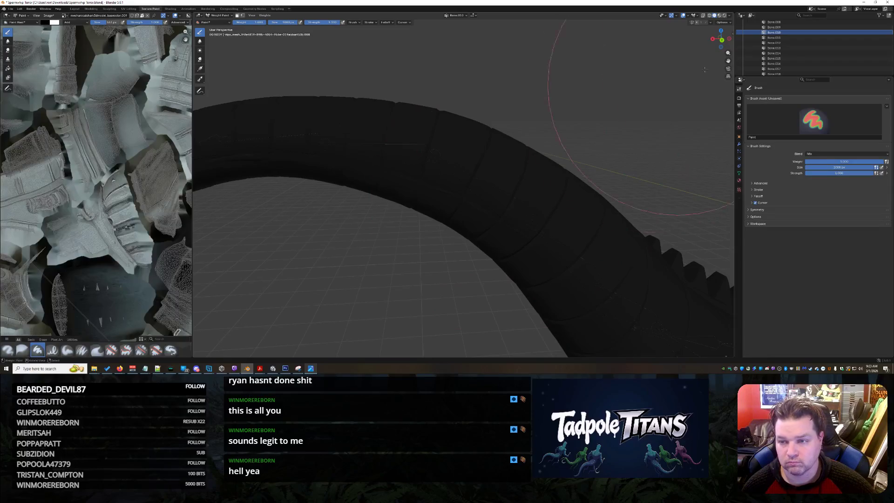
pyautogui.click(782, 43)
pyautogui.click(775, 38)
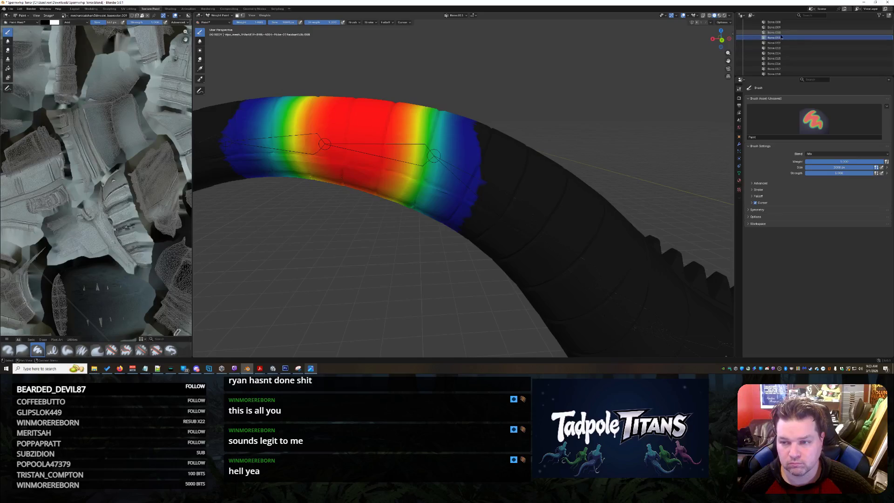
pyautogui.click(775, 32)
pyautogui.click(497, 191)
pyautogui.moveTo(497, 191)
pyautogui.mouseDown(button='middle')
pyautogui.moveTo(453, 215)
pyautogui.moveTo(462, 200)
pyautogui.moveTo(444, 173)
pyautogui.moveTo(421, 168)
pyautogui.moveTo(401, 150)
pyautogui.mouseUp(button='middle')
pyautogui.moveTo(461, 202)
pyautogui.mouseDown(button='middle')
pyautogui.moveTo(422, 220)
pyautogui.moveTo(465, 223)
pyautogui.moveTo(473, 259)
pyautogui.moveTo(600, 245)
pyautogui.moveTo(512, 200)
pyautogui.moveTo(498, 228)
pyautogui.mouseUp(button='middle')
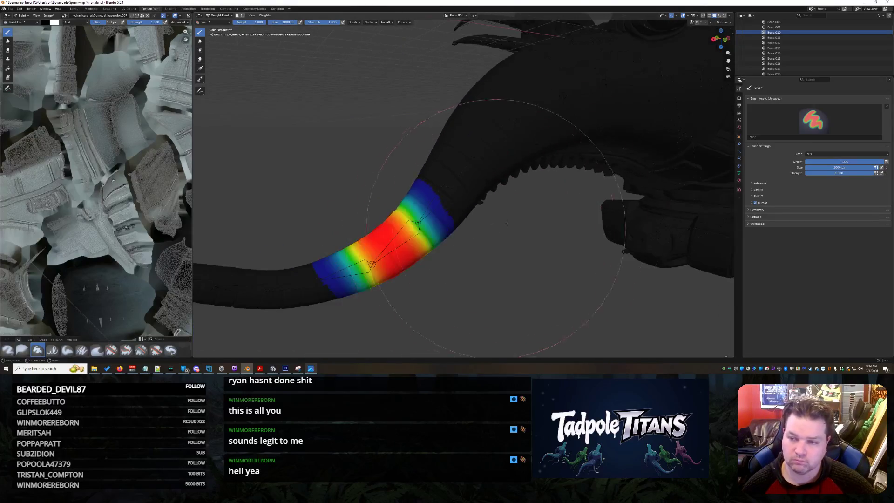
# Paint Bone.009's weights on the tail, pushing its section toward full red.
pyautogui.click(791, 27)
pyautogui.moveTo(447, 159)
pyautogui.mouseDown(button='middle')
pyautogui.moveTo(426, 198)
pyautogui.moveTo(470, 233)
pyautogui.moveTo(422, 249)
pyautogui.moveTo(522, 198)
pyautogui.mouseUp(button='middle')
pyautogui.click(419, 247)
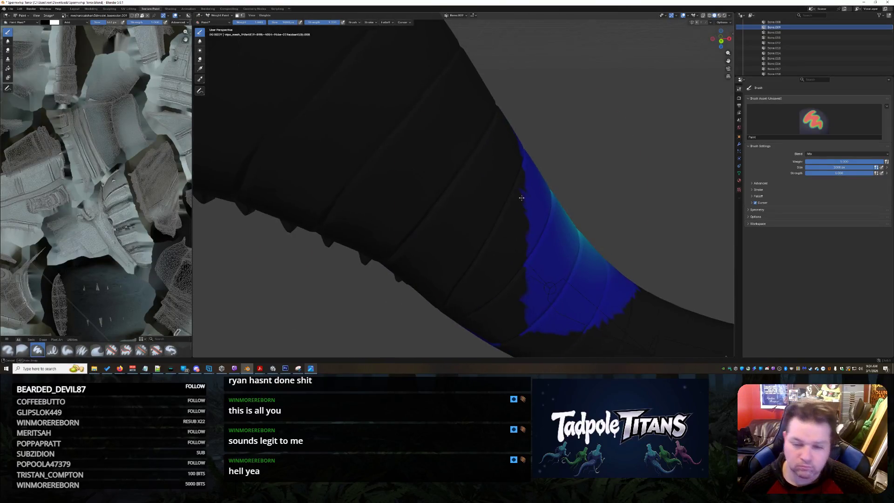
pyautogui.click(571, 265)
pyautogui.moveTo(570, 266)
pyautogui.mouseDown(button='middle')
pyautogui.moveTo(584, 233)
pyautogui.moveTo(597, 229)
pyautogui.mouseUp(button='middle')
pyautogui.click(488, 254)
pyautogui.moveTo(488, 253)
pyautogui.mouseDown(button='middle')
pyautogui.moveTo(582, 203)
pyautogui.moveTo(566, 209)
pyautogui.mouseUp(button='middle')
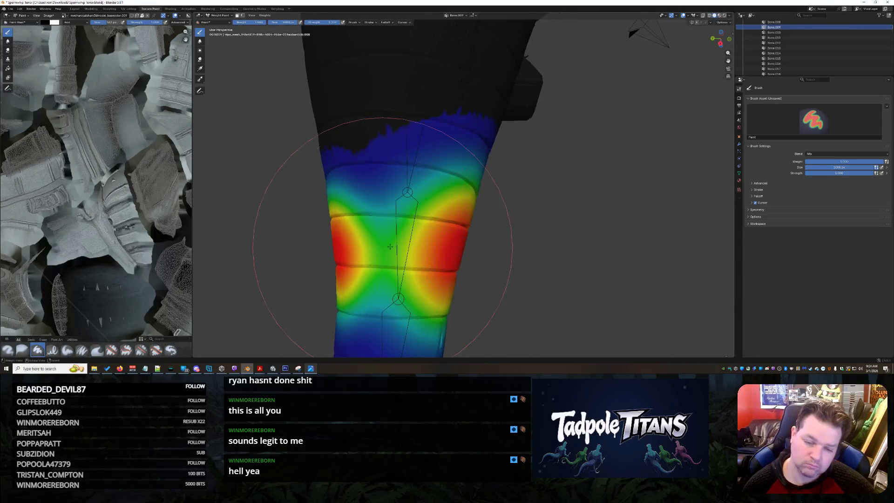
pyautogui.click(456, 232)
pyautogui.scroll(-5, 457, 231)
pyautogui.moveTo(457, 232); pyautogui.dragTo(574, 168, button='middle')
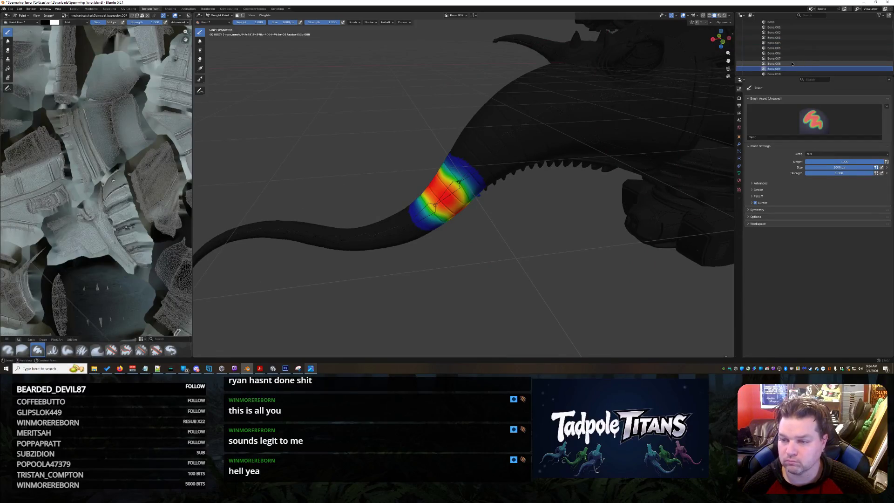
# Select Bone.008 and inspect its tail section, undoing an accidental switch to Bone.009.
pyautogui.click(792, 63)
pyautogui.scroll(6, 484, 166)
pyautogui.moveTo(488, 162)
pyautogui.mouseDown(button='middle')
pyautogui.moveTo(475, 192)
pyautogui.moveTo(481, 215)
pyautogui.mouseUp(button='middle')
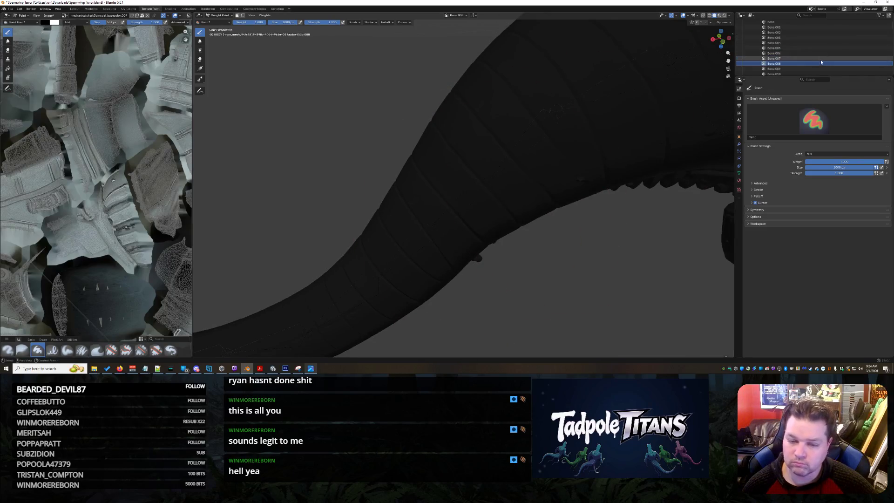
pyautogui.scroll(-2, 852, 33)
pyautogui.scroll(-10, 846, 47)
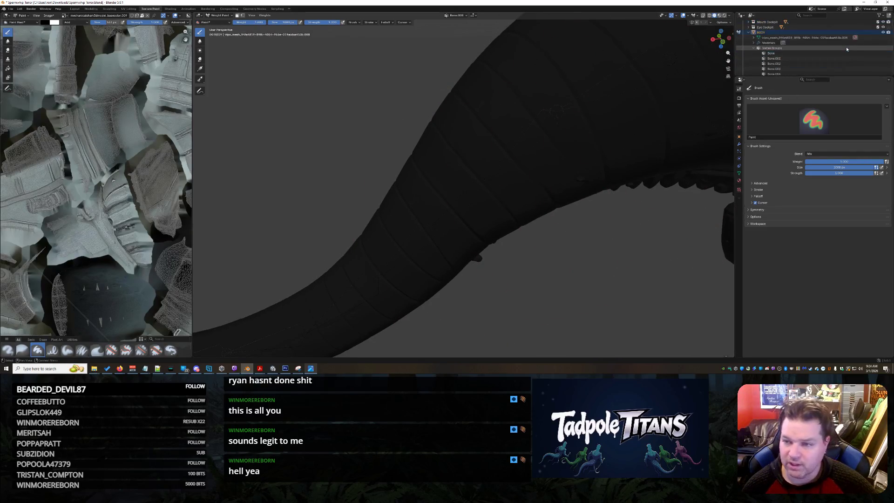
pyautogui.scroll(12, 841, 50)
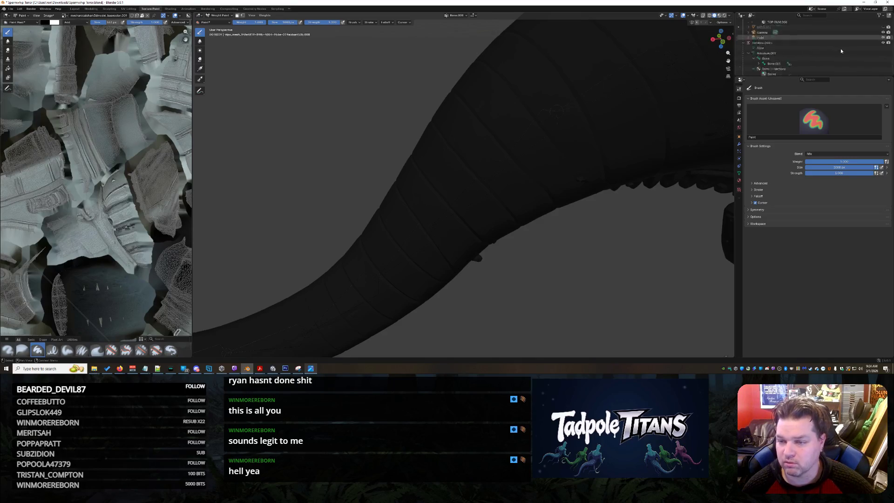
pyautogui.scroll(7, 879, 38)
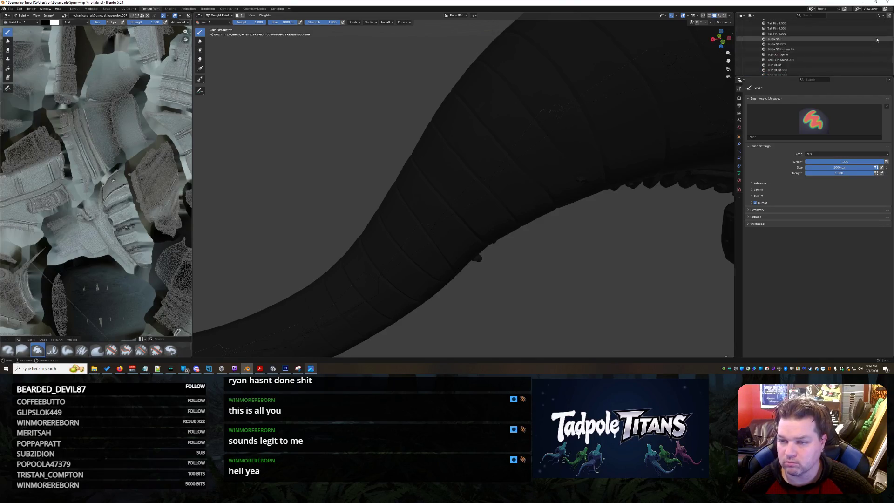
pyautogui.moveTo(425, 256); pyautogui.dragTo(475, 246, button='middle')
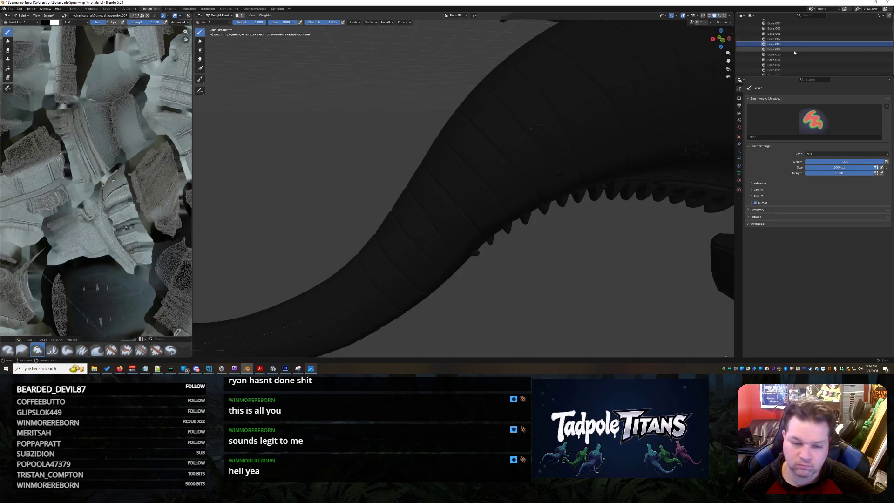
pyautogui.click(795, 51)
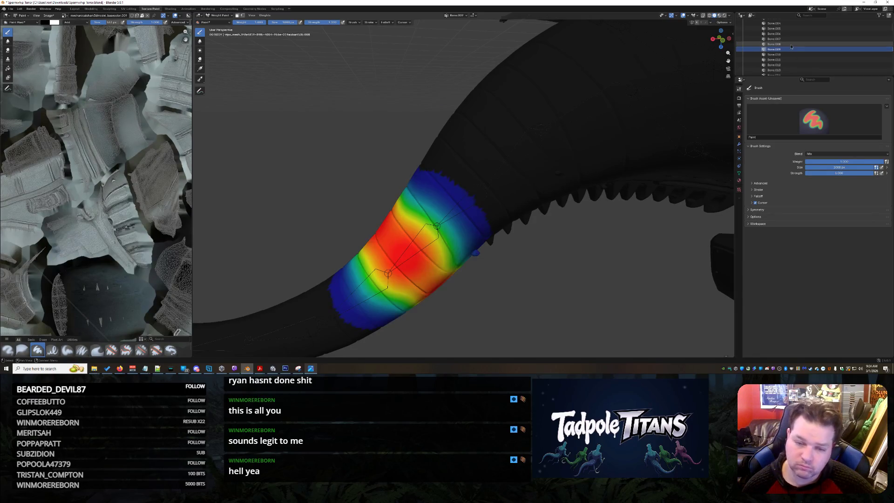
pyautogui.hotkey('ctrl', 'z')
# Paint a strong weight blob for Bone.008 on the tail.
pyautogui.moveTo(467, 203); pyautogui.dragTo(532, 206, button='middle')
pyautogui.click(433, 210)
pyautogui.moveTo(423, 210); pyautogui.dragTo(509, 220, button='middle')
pyautogui.click(486, 193)
pyautogui.scroll(-5, 560, 172)
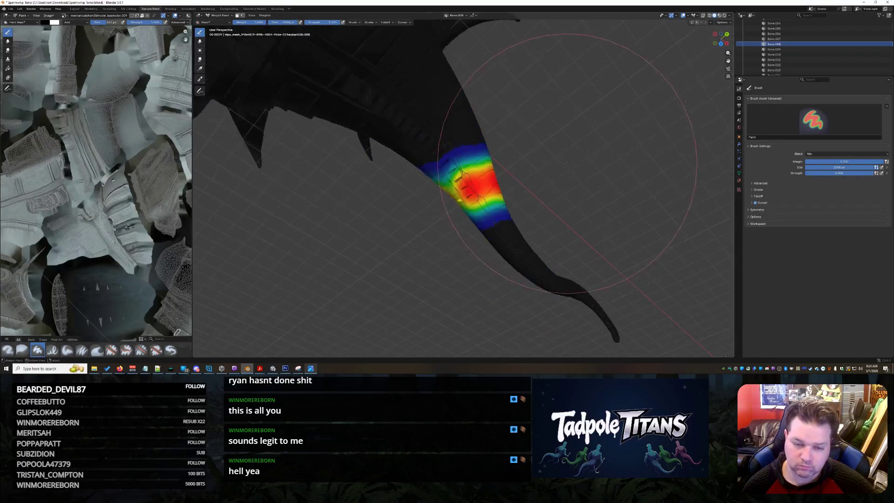
# Enlarge Bone.008's red weight area, undoing a stroke that covered the whole tail.
pyautogui.moveTo(511, 174); pyautogui.dragTo(466, 200, button='middle')
pyautogui.moveTo(466, 200); pyautogui.dragTo(538, 225)
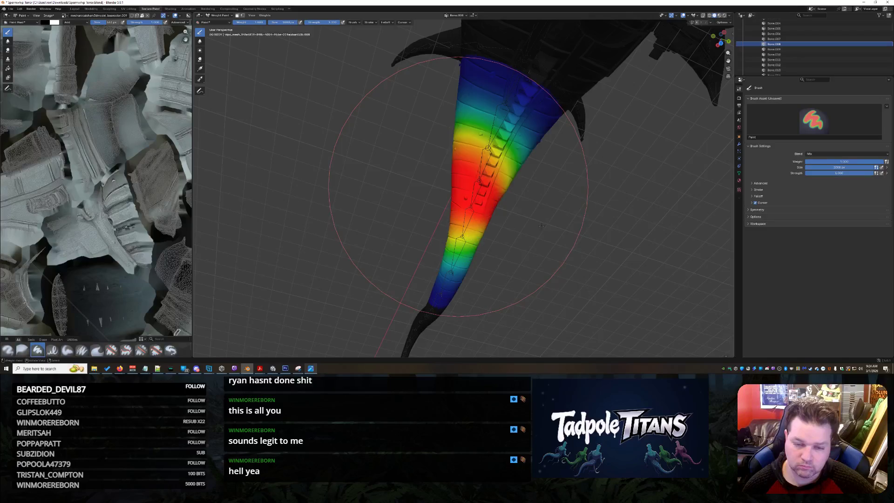
pyautogui.hotkey('ctrl', 'z')
pyautogui.scroll(6, 490, 211)
pyautogui.click(490, 211)
pyautogui.moveTo(490, 211)
pyautogui.mouseDown(button='middle')
pyautogui.moveTo(511, 208)
pyautogui.moveTo(414, 180)
pyautogui.mouseUp(button='middle')
pyautogui.scroll(-8, 414, 180)
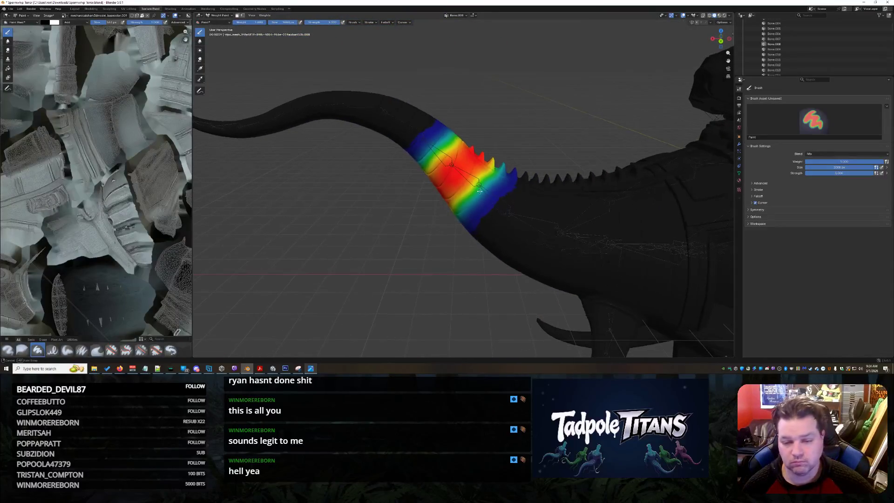
# Compare the Bone.007, Bone.008 and Bone.009 weights, undoing back to Bone.007.
pyautogui.keyDown('ctrl'); pyautogui.click(515, 220); pyautogui.keyUp('ctrl')
pyautogui.scroll(-3, 499, 210)
pyautogui.scroll(3, 529, 219)
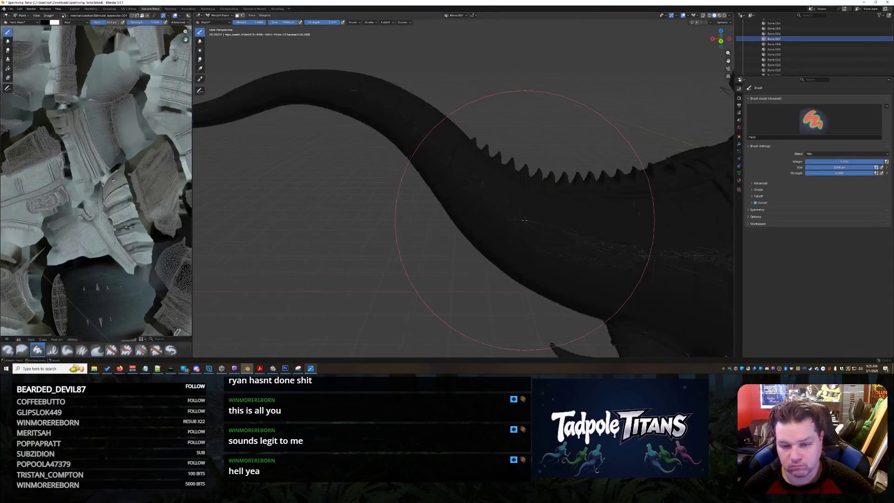
pyautogui.scroll(-3, 540, 214)
pyautogui.scroll(2, 555, 213)
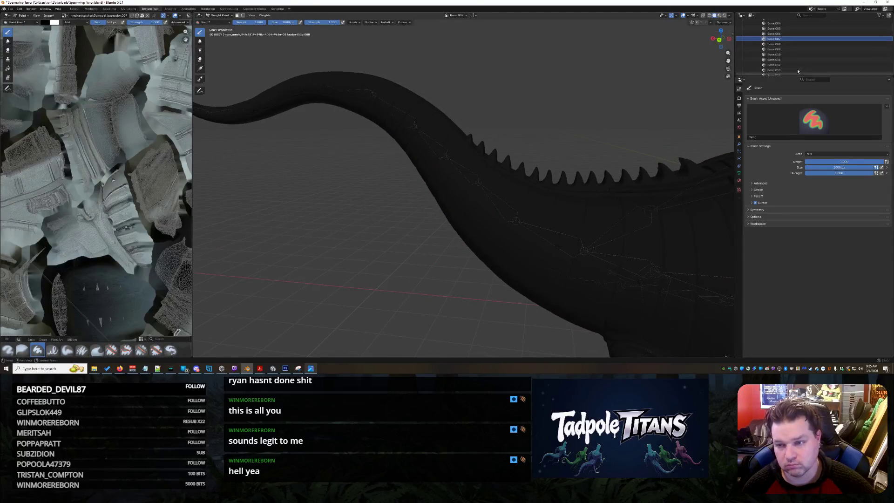
pyautogui.click(794, 44)
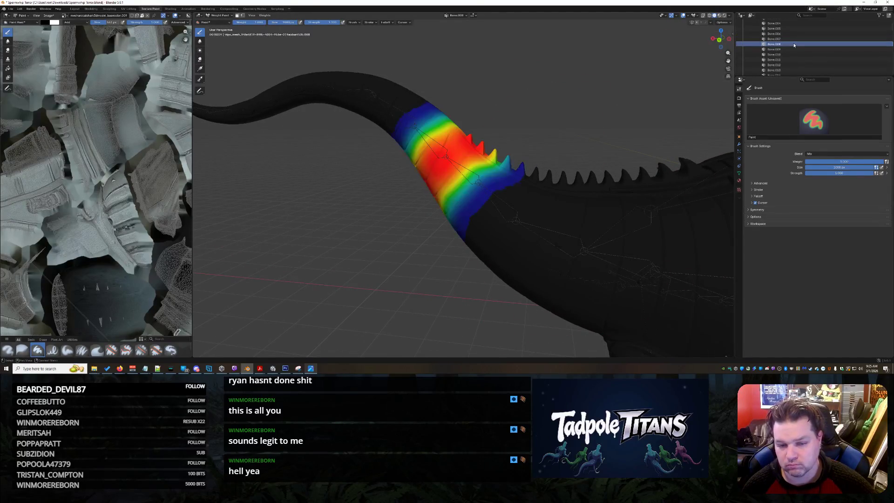
pyautogui.scroll(-1, 795, 42)
pyautogui.click(795, 39)
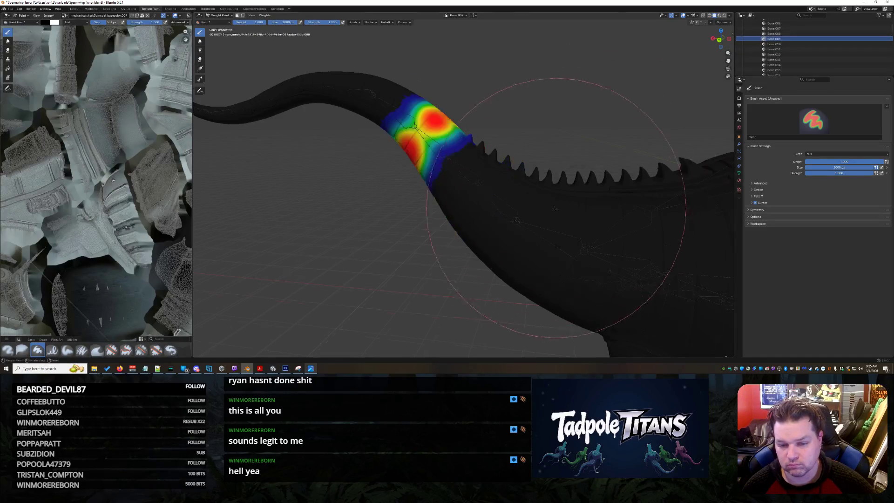
pyautogui.scroll(4, 470, 244)
pyautogui.moveTo(541, 219); pyautogui.dragTo(520, 213, button='middle')
pyautogui.hotkey('ctrl', 'z')
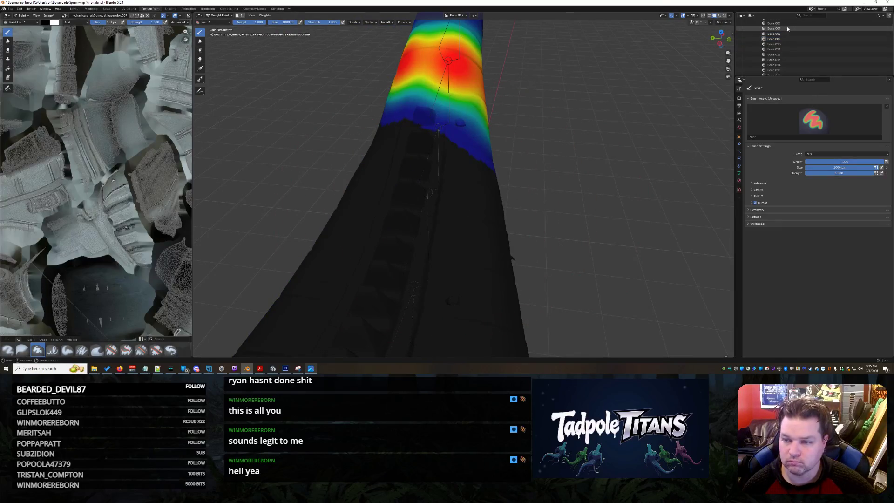
pyautogui.hotkey('ctrl', 'z')
pyautogui.moveTo(626, 142); pyautogui.dragTo(528, 219, button='middle')
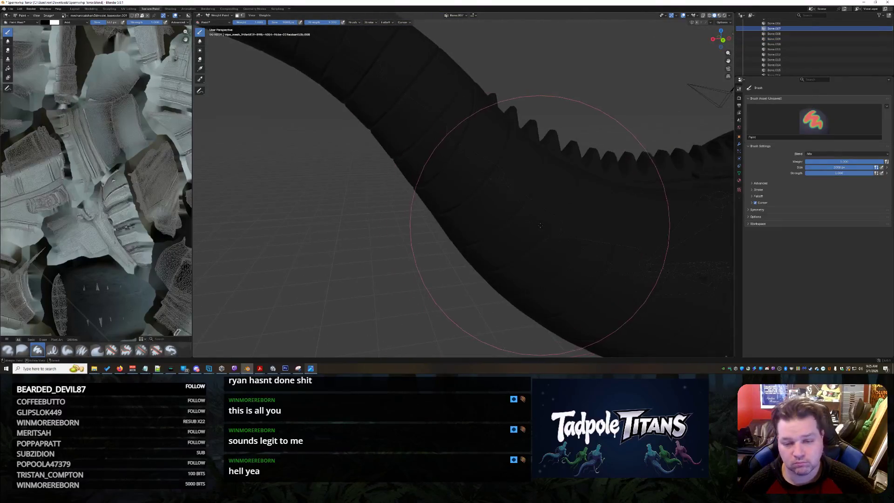
# Paint and grow Bone.007's weight band on the tail tip.
pyautogui.click(540, 225)
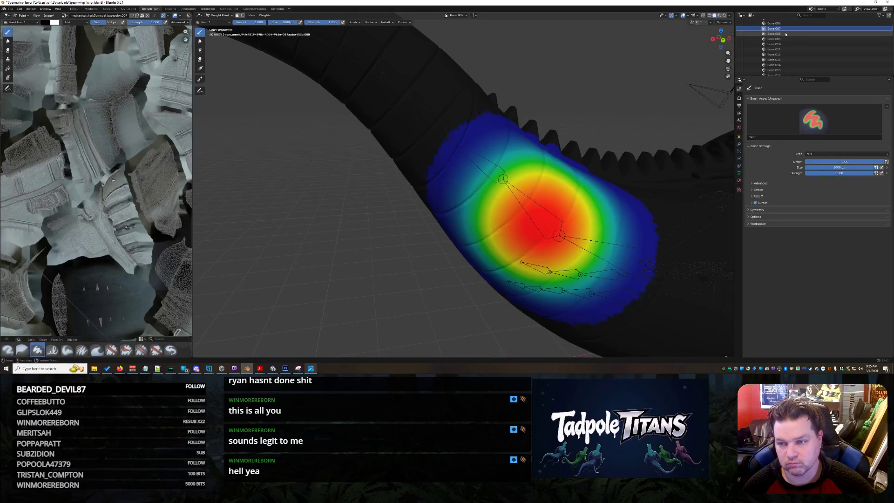
pyautogui.click(784, 33)
pyautogui.click(781, 28)
pyautogui.moveTo(559, 196)
pyautogui.mouseDown(button='middle')
pyautogui.moveTo(441, 179)
pyautogui.moveTo(405, 184)
pyautogui.moveTo(456, 210)
pyautogui.moveTo(542, 230)
pyautogui.moveTo(583, 210)
pyautogui.mouseUp(button='middle')
pyautogui.click(405, 183)
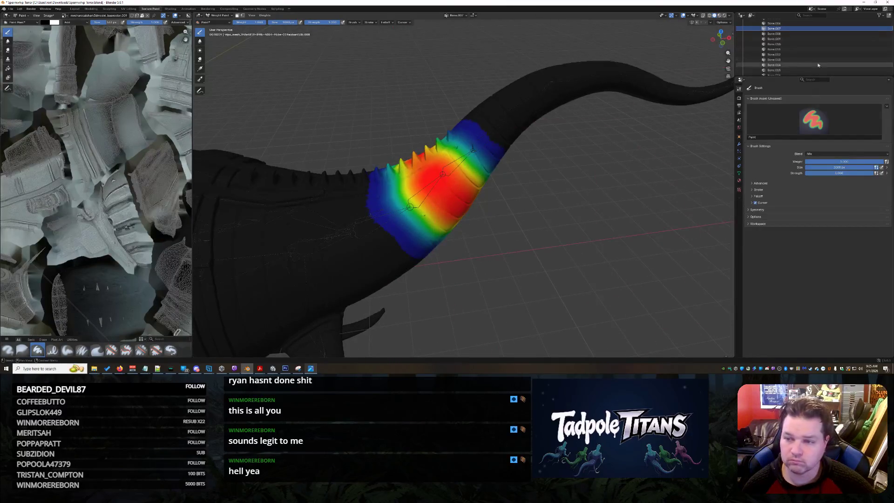
pyautogui.scroll(2, 807, 61)
pyautogui.scroll(2, 801, 42)
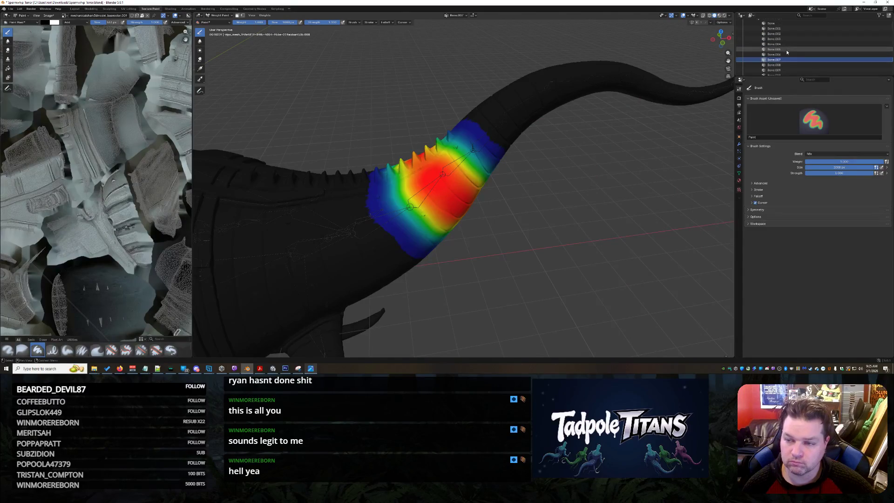
pyautogui.click(789, 55)
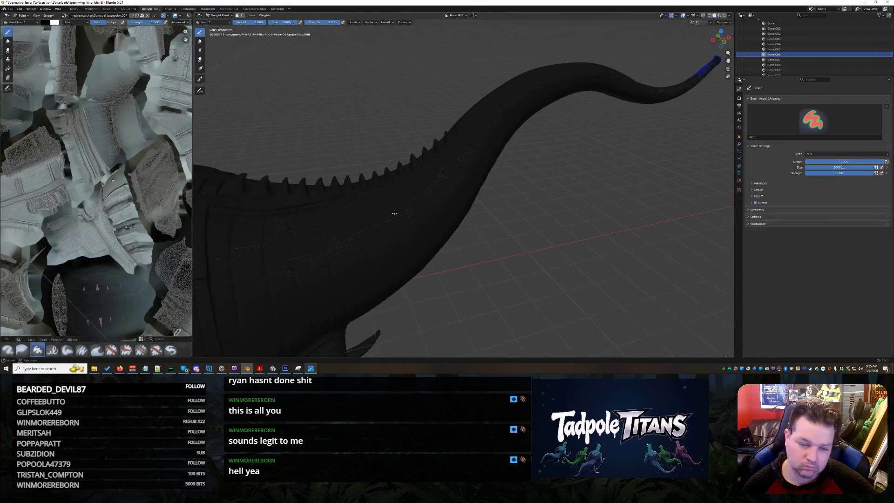
# Paint Bone.006's weights onto the tail near its base.
pyautogui.click(382, 226)
pyautogui.moveTo(382, 225)
pyautogui.mouseDown(button='middle')
pyautogui.moveTo(539, 217)
pyautogui.moveTo(587, 194)
pyautogui.moveTo(576, 232)
pyautogui.mouseUp(button='middle')
pyautogui.click(550, 222)
pyautogui.click(605, 180)
# Paint Bone.005's weights onto the mech's rear and upper body.
pyautogui.click(786, 50)
pyautogui.moveTo(698, 223); pyautogui.dragTo(542, 186, button='middle')
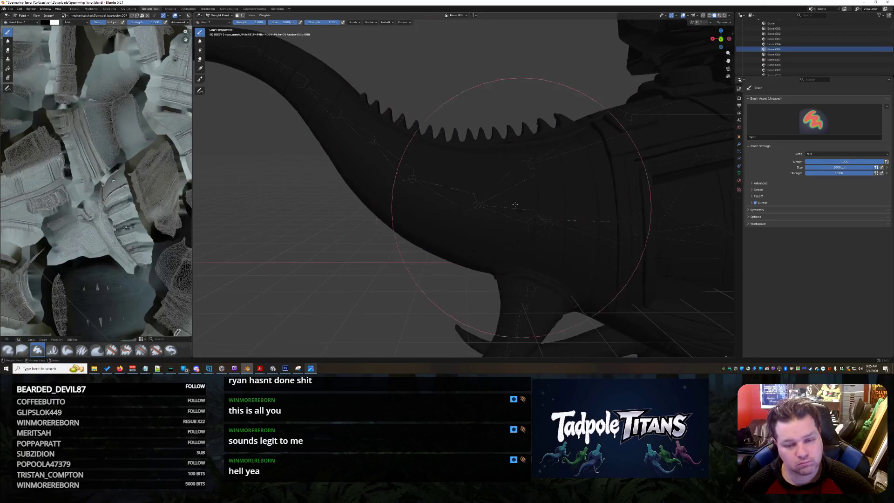
pyautogui.scroll(-3, 629, 207)
pyautogui.moveTo(629, 208); pyautogui.dragTo(639, 206, button='middle')
pyautogui.moveTo(710, 227); pyautogui.dragTo(685, 232, button='middle')
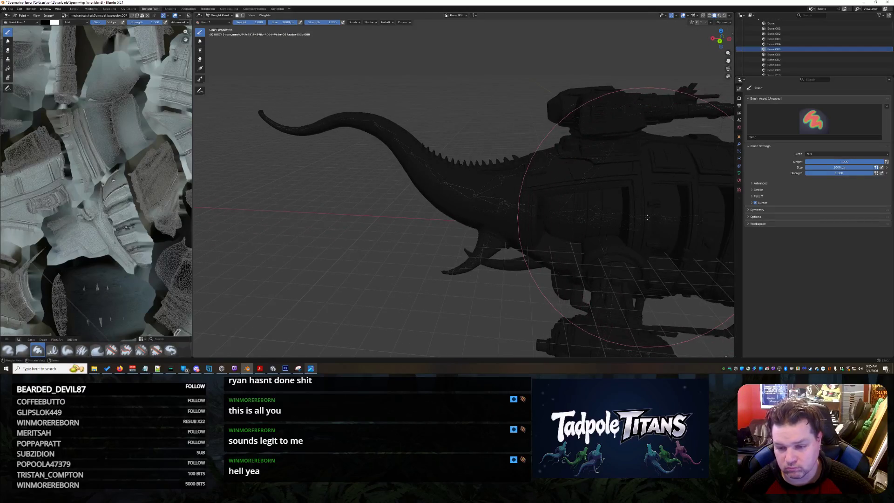
pyautogui.scroll(2, 566, 226)
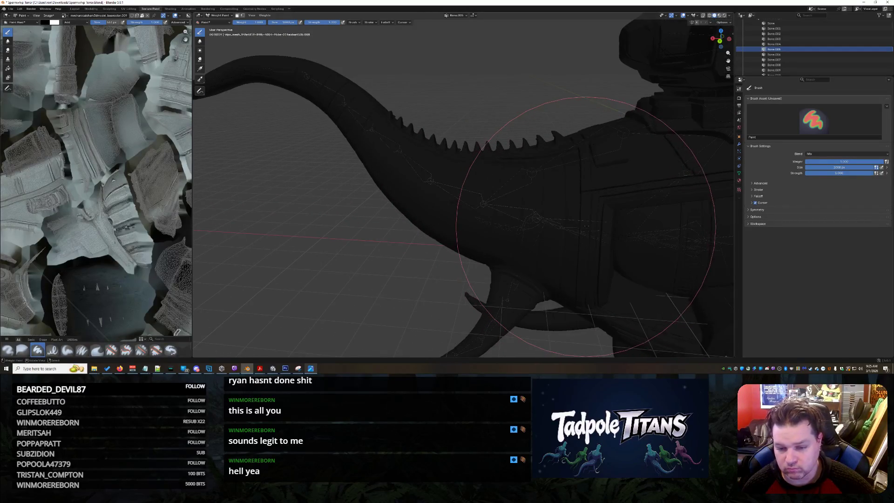
pyautogui.click(586, 227)
pyautogui.moveTo(586, 226)
pyautogui.mouseDown(button='middle')
pyautogui.moveTo(598, 246)
pyautogui.moveTo(588, 208)
pyautogui.moveTo(599, 195)
pyautogui.moveTo(579, 149)
pyautogui.moveTo(595, 177)
pyautogui.moveTo(530, 166)
pyautogui.mouseUp(button='middle')
pyautogui.click(599, 195)
pyautogui.click(579, 149)
# Orbit and zoom around the mech to check weight coverage where the tail joins.
pyautogui.moveTo(472, 135)
pyautogui.mouseDown(button='middle')
pyautogui.moveTo(433, 187)
pyautogui.moveTo(489, 189)
pyautogui.mouseUp(button='middle')
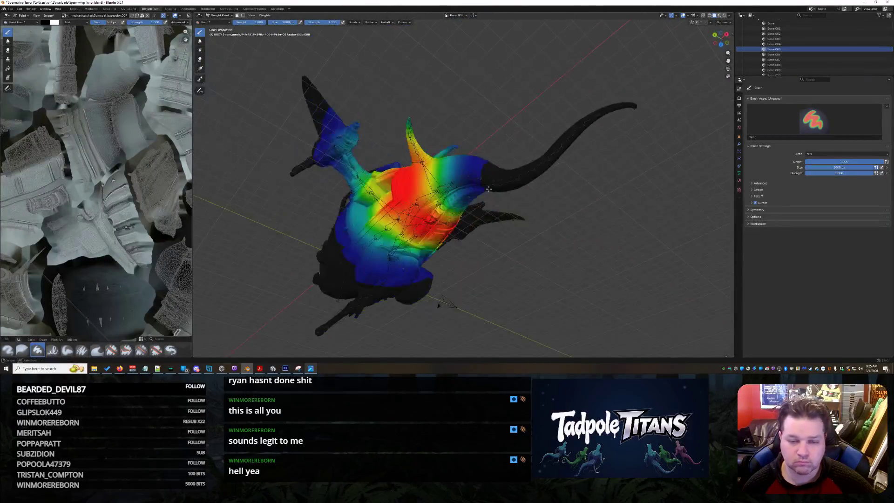
pyautogui.moveTo(483, 238)
pyautogui.mouseDown(button='middle')
pyautogui.moveTo(578, 154)
pyautogui.moveTo(606, 152)
pyautogui.moveTo(619, 224)
pyautogui.moveTo(676, 220)
pyautogui.moveTo(569, 250)
pyautogui.moveTo(554, 298)
pyautogui.moveTo(582, 215)
pyautogui.moveTo(538, 200)
pyautogui.mouseUp(button='middle')
pyautogui.scroll(8, 538, 199)
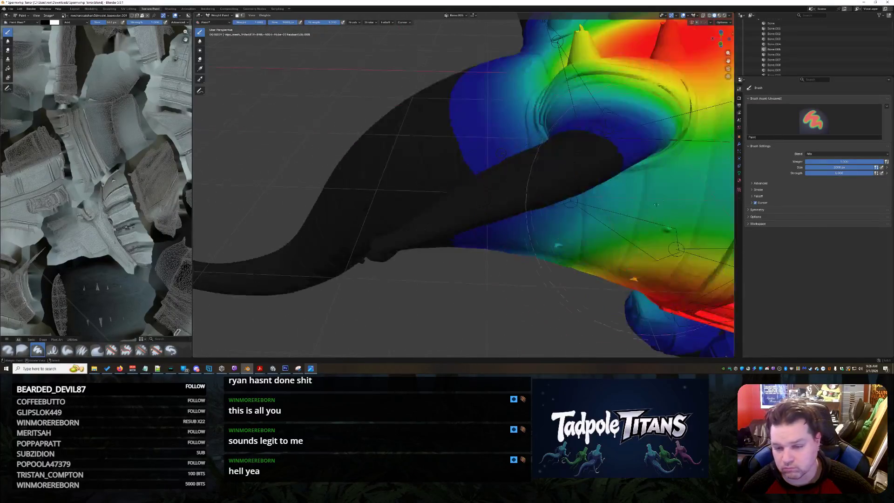
pyautogui.scroll(-6, 689, 156)
pyautogui.moveTo(689, 156)
pyautogui.mouseDown(button='middle')
pyautogui.moveTo(570, 224)
pyautogui.moveTo(624, 197)
pyautogui.moveTo(578, 163)
pyautogui.moveTo(578, 149)
pyautogui.moveTo(573, 156)
pyautogui.mouseUp(button='middle')
pyautogui.scroll(-4, 605, 210)
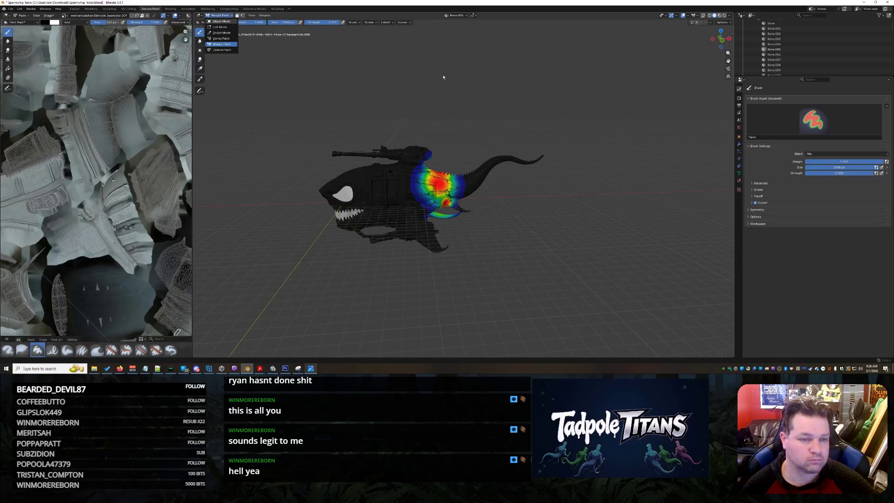
# Put the Tailwhip Terror armature in Pose Mode, framed on a close-up of the tail.
pyautogui.hotkey('ctrl', 'Tab')
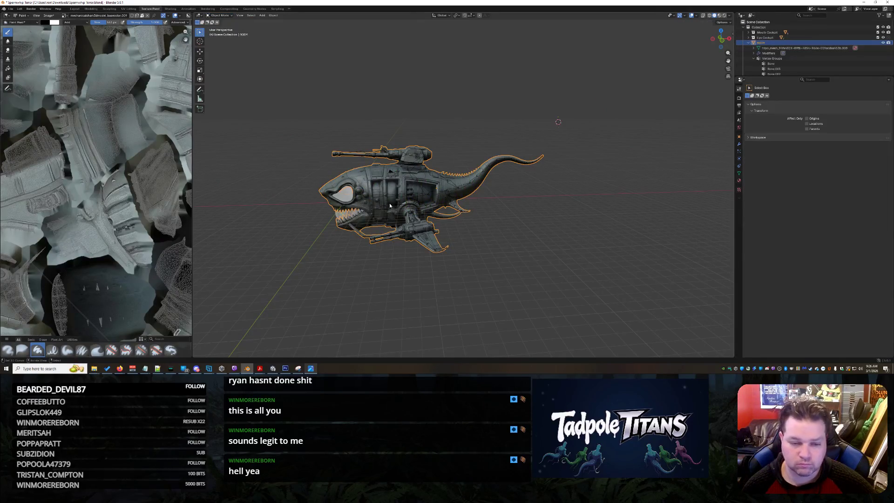
pyautogui.click(389, 200)
pyautogui.press('KP_Decimal')
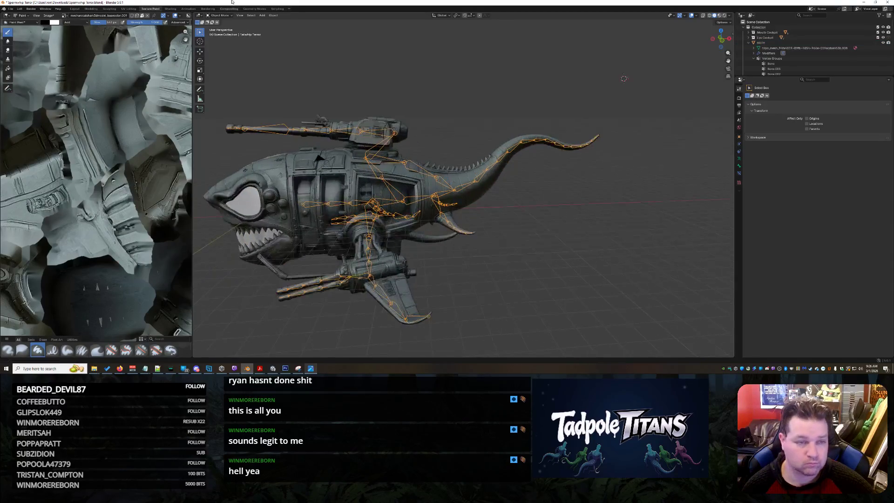
pyautogui.click(227, 34)
pyautogui.scroll(4, 642, 220)
pyautogui.moveTo(642, 220)
pyautogui.mouseDown(button='middle')
pyautogui.moveTo(595, 238)
pyautogui.moveTo(586, 226)
pyautogui.mouseUp(button='middle')
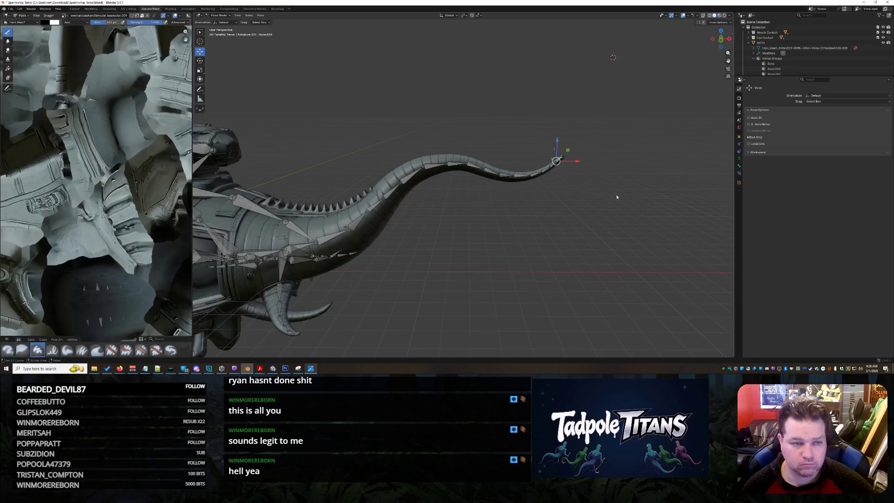
# Rotate the tail-tip bone, then test-rotate another tail bone and undo that rotation.
pyautogui.click(559, 163)
pyautogui.press('r')
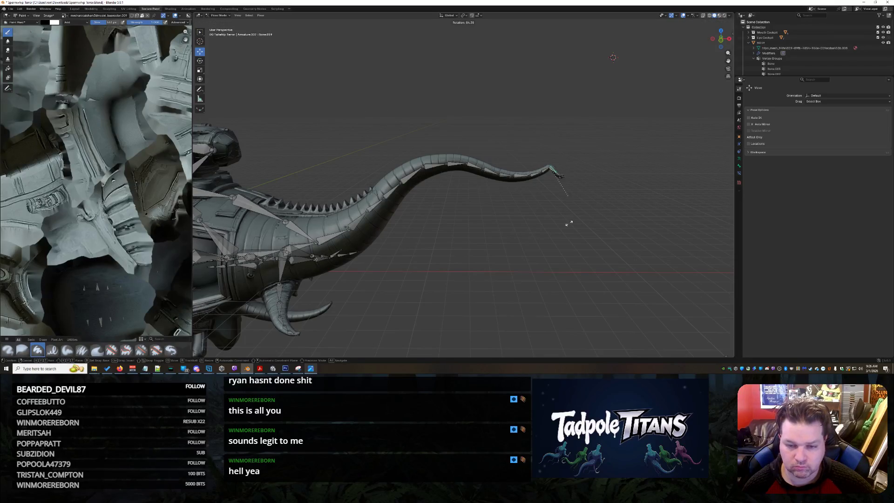
pyautogui.click(586, 137)
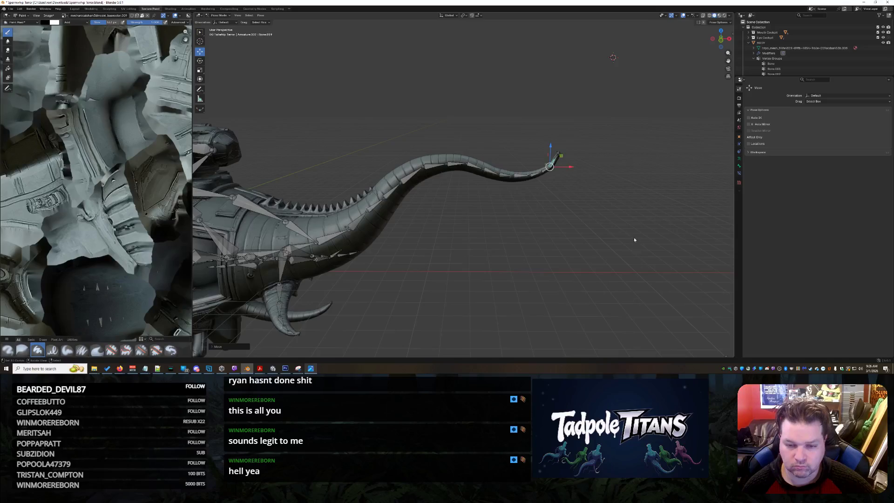
pyautogui.scroll(3, 638, 243)
pyautogui.moveTo(654, 229); pyautogui.dragTo(563, 219, button='middle')
pyautogui.moveTo(393, 223); pyautogui.dragTo(405, 215, button='middle')
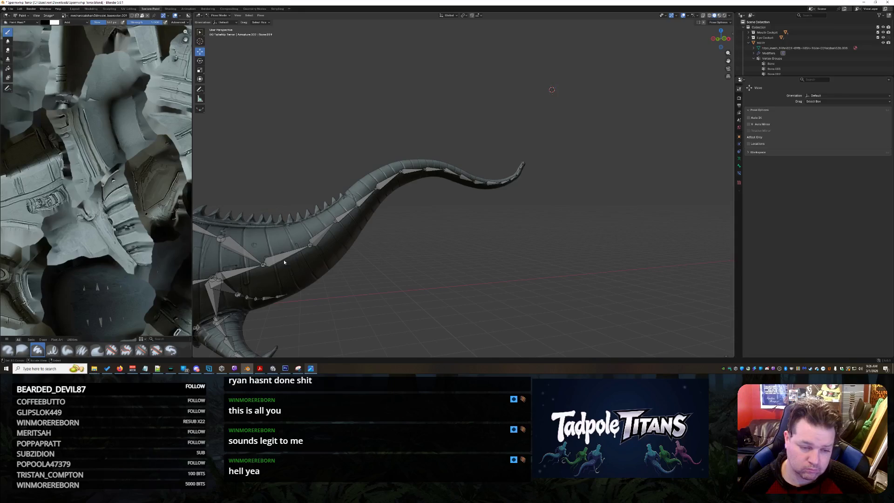
pyautogui.click(312, 244)
pyautogui.press('r')
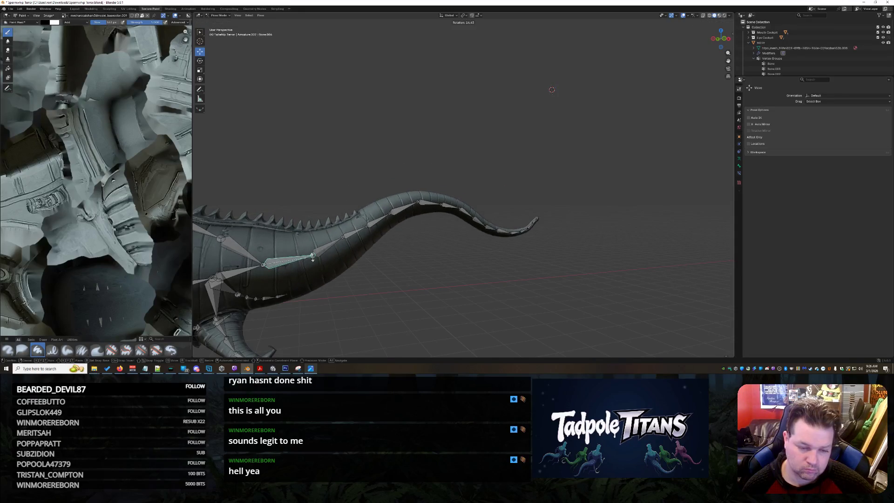
pyautogui.click(313, 256)
pyautogui.hotkey('ctrl', 'z')
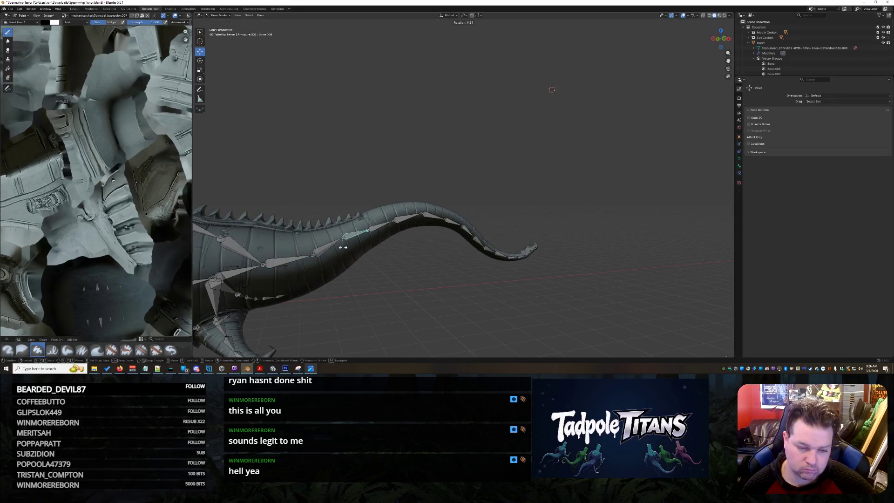
# Bend the tail lower at Bone.007 and curl it down at Bone.009.
pyautogui.click(344, 238)
pyautogui.moveTo(344, 240); pyautogui.dragTo(351, 245)
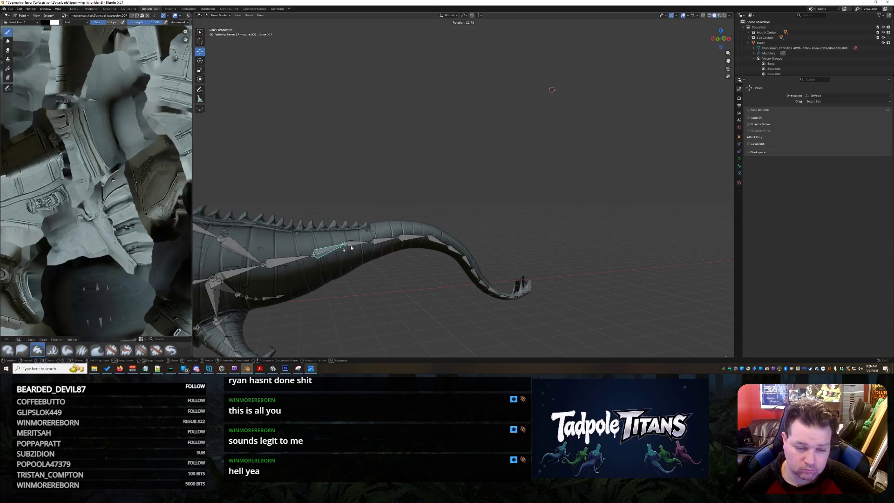
pyautogui.click(398, 241)
pyautogui.press('r')
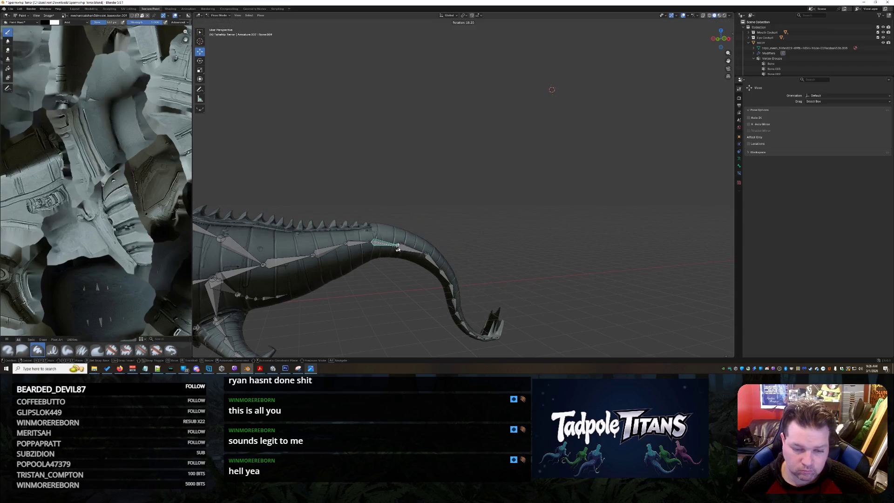
pyautogui.click(397, 248)
# Rotate Bone.010 several times and then Bone.011 to curl the tail further.
pyautogui.click(401, 248)
pyautogui.press('r')
pyautogui.click(396, 240)
pyautogui.press('r')
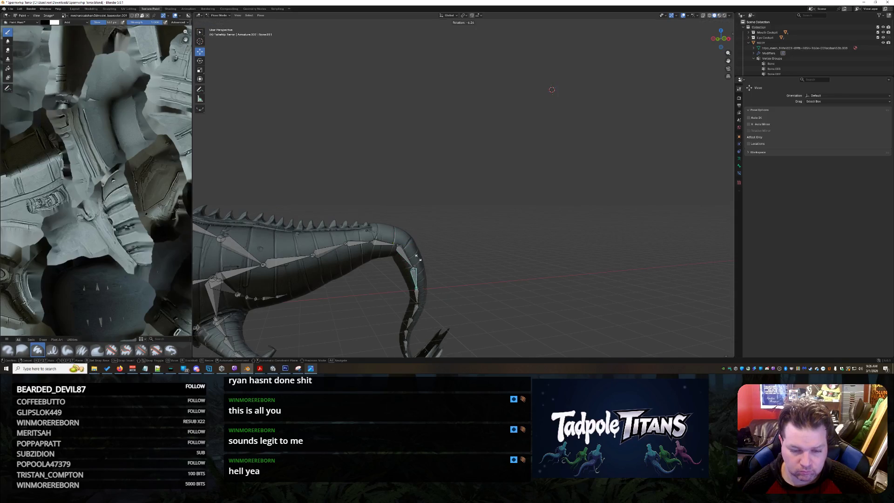
pyautogui.click(414, 261)
pyautogui.press('r')
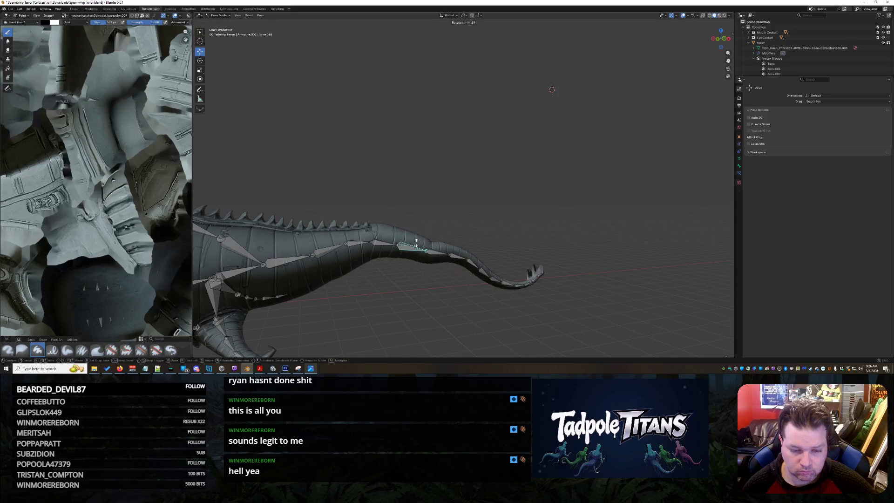
pyautogui.click(435, 241)
pyautogui.click(435, 241)
pyautogui.press('r')
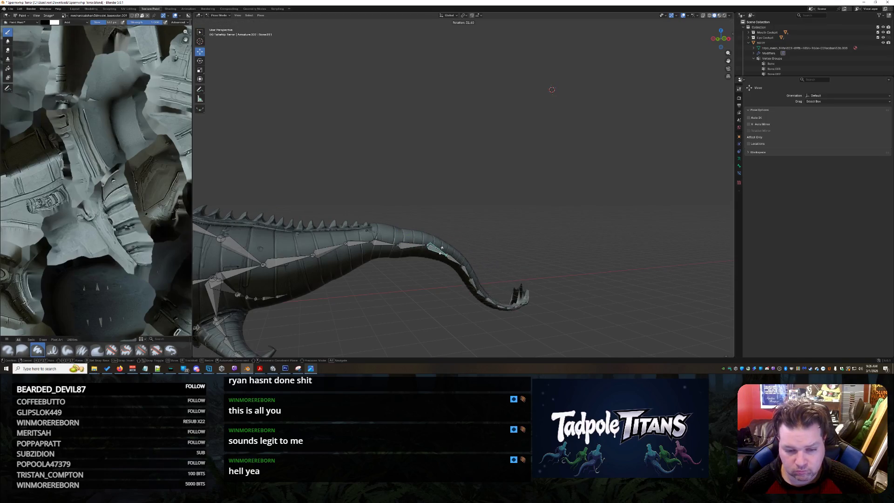
pyautogui.click(451, 260)
# Rotate Bone.013, Bone.014 and Bone.015 to curl the tail tip upward.
pyautogui.click(451, 259)
pyautogui.click(465, 268)
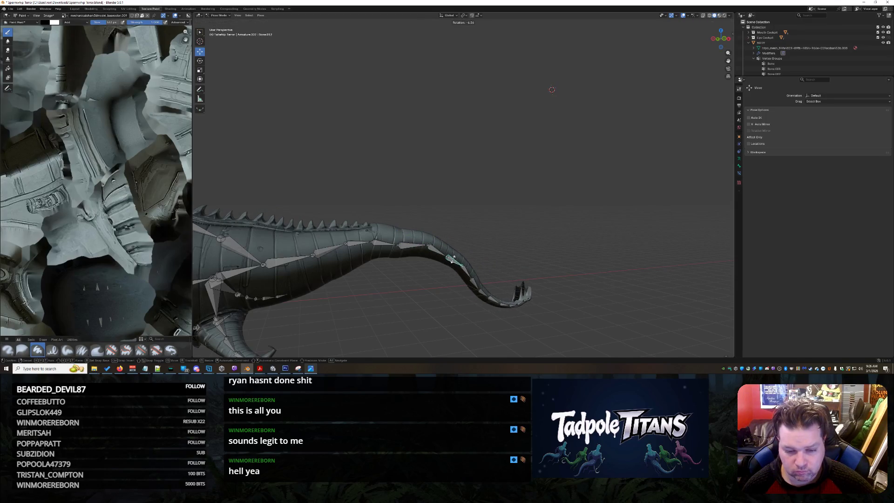
pyautogui.press('r')
pyautogui.click(471, 266)
pyautogui.click(489, 280)
pyautogui.press('r')
pyautogui.click(491, 283)
pyautogui.click(488, 281)
pyautogui.press('r')
pyautogui.click(522, 288)
# Rotate the next tip bones toward Bone.018, then pan the view toward the tail tip.
pyautogui.click(512, 282)
pyautogui.press('r')
pyautogui.click(524, 285)
pyautogui.click(519, 282)
pyautogui.press('r')
pyautogui.click(530, 284)
pyautogui.click(527, 283)
pyautogui.moveTo(527, 282)
pyautogui.keyDown('shift'); pyautogui.mouseDown(button='middle')
pyautogui.moveTo(463, 277)
pyautogui.moveTo(459, 268)
pyautogui.moveTo(400, 253)
pyautogui.moveTo(428, 242)
pyautogui.moveTo(399, 222)
pyautogui.mouseUp(button='middle'); pyautogui.keyUp('shift')
pyautogui.scroll(2, 463, 278)
# Try rotating Bone.019 and Bone.020 but cancel both, then check the curled tail and select Bone.013.
pyautogui.click(400, 248)
pyautogui.press('r')
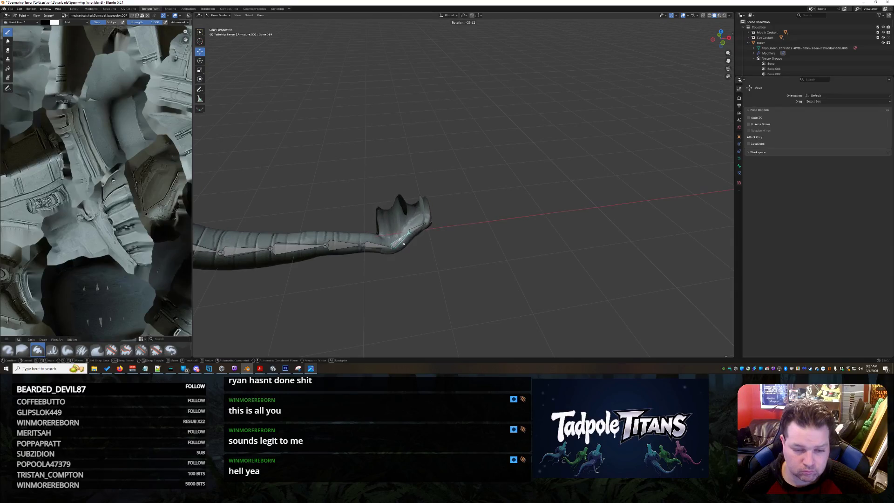
pyautogui.rightClick(426, 242)
pyautogui.click(425, 242)
pyautogui.press('r')
pyautogui.rightClick(533, 264)
pyautogui.moveTo(533, 264)
pyautogui.mouseDown(button='middle')
pyautogui.moveTo(469, 232)
pyautogui.moveTo(511, 248)
pyautogui.moveTo(485, 242)
pyautogui.mouseUp(button='middle')
pyautogui.moveTo(601, 169)
pyautogui.mouseDown(button='middle')
pyautogui.moveTo(545, 187)
pyautogui.moveTo(550, 174)
pyautogui.moveTo(531, 168)
pyautogui.mouseUp(button='middle')
pyautogui.click(673, 191)
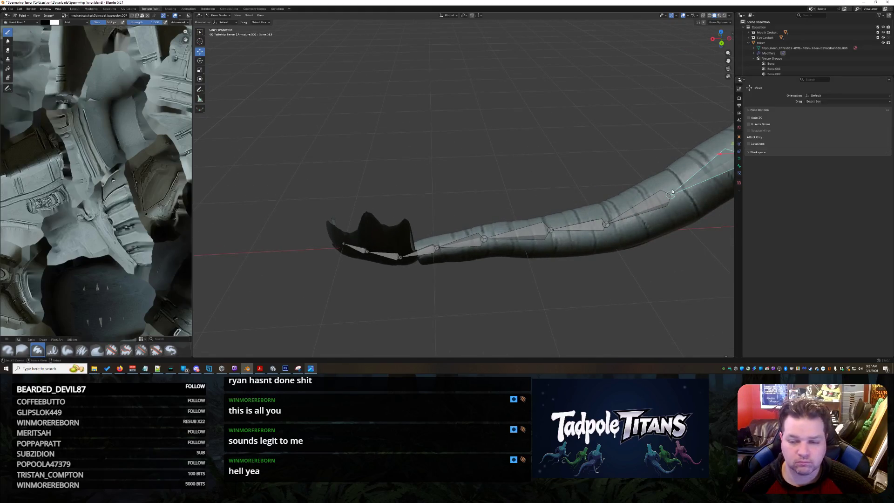
# Deselect the tail bones, collapse the vertex groups list and select the BODY mesh.
pyautogui.click(660, 205)
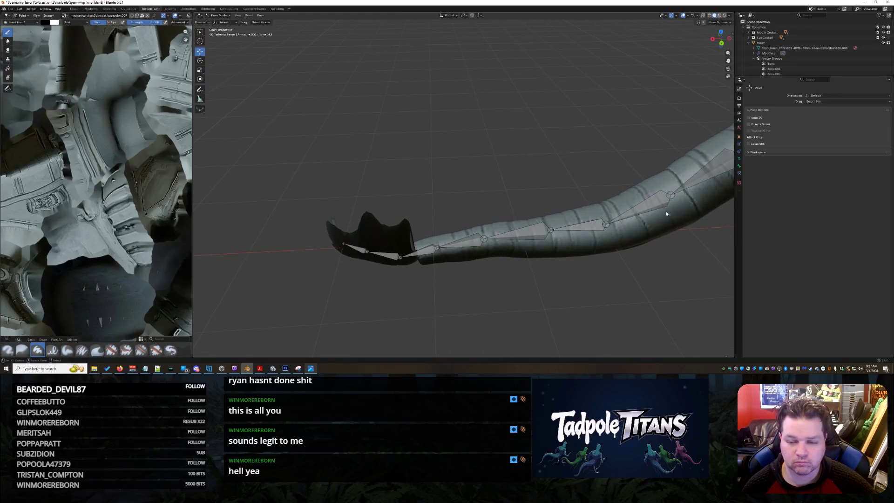
pyautogui.click(752, 60)
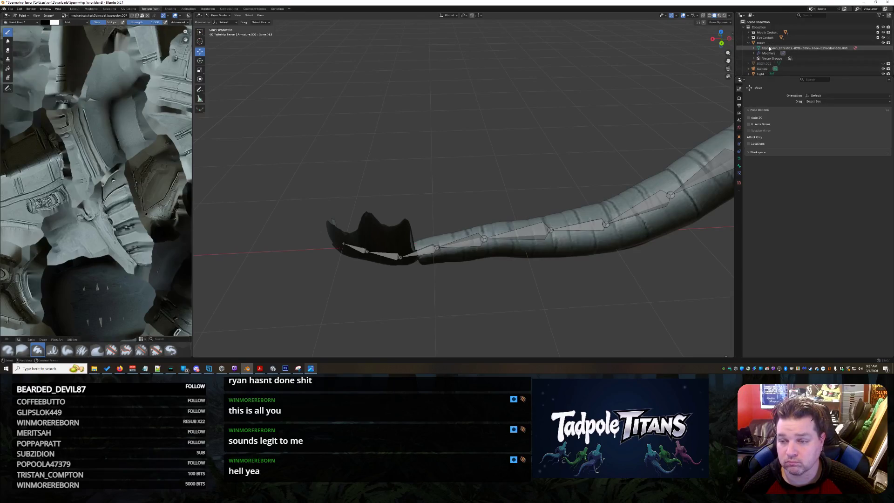
pyautogui.click(762, 42)
pyautogui.click(750, 43)
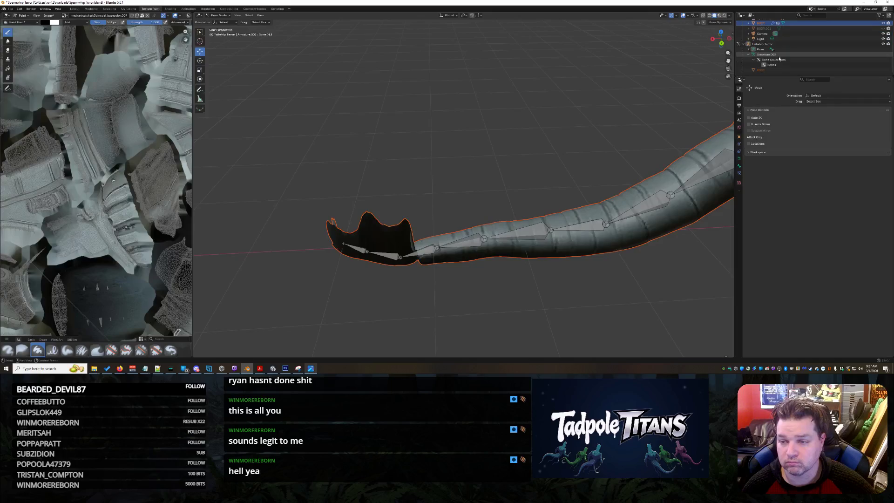
pyautogui.moveTo(538, 170); pyautogui.dragTo(334, 68, button='middle')
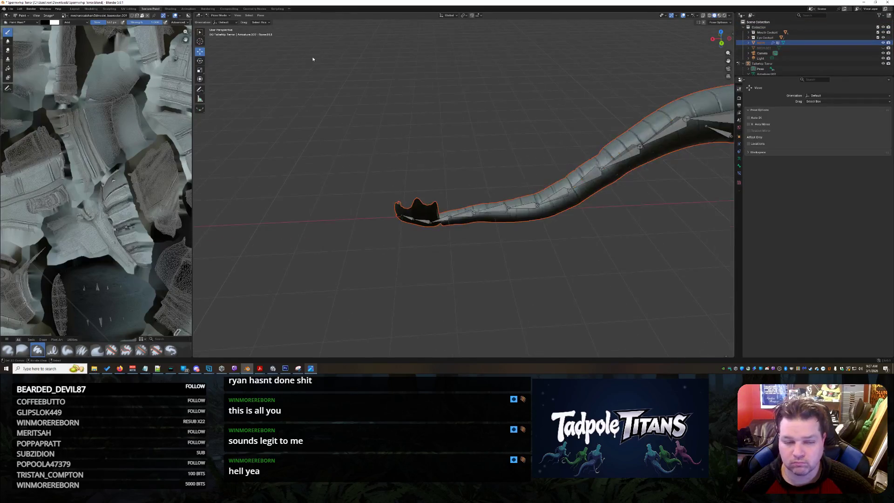
# Switch from Pose Mode to Object Mode, make BODY active, and enter Weight Paint mode.
pyautogui.click(226, 17)
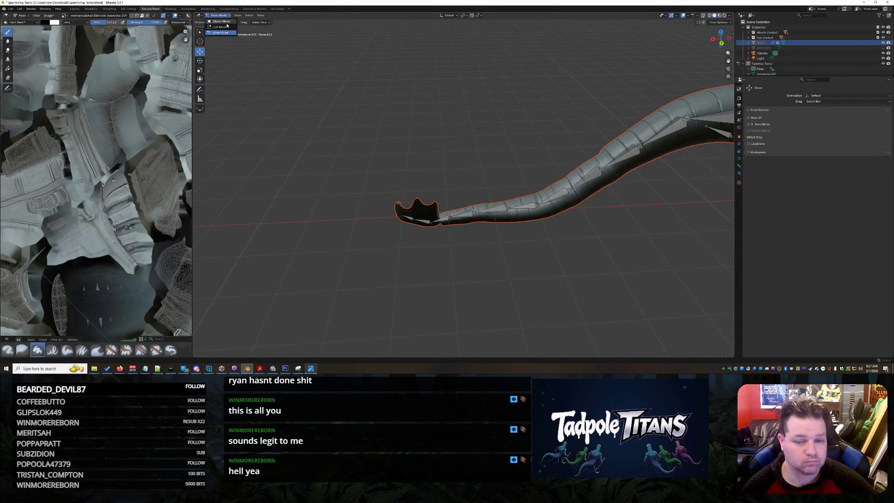
pyautogui.click(221, 22)
pyautogui.click(229, 17)
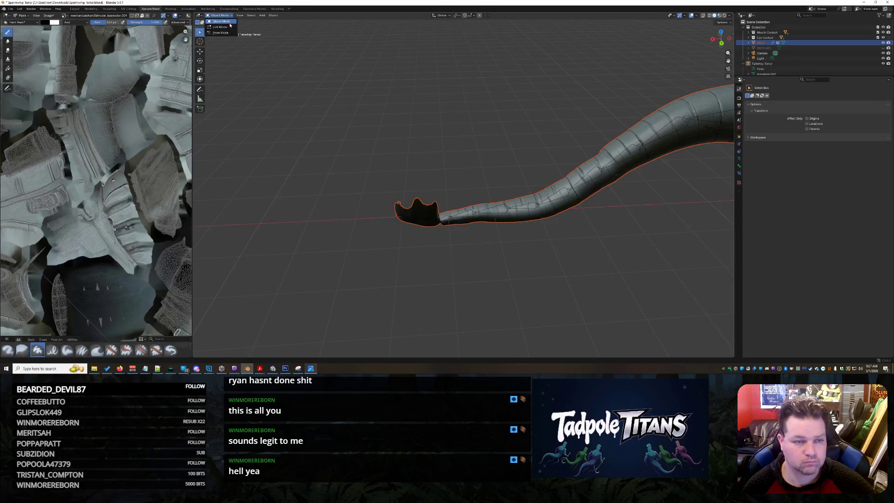
pyautogui.click(512, 208)
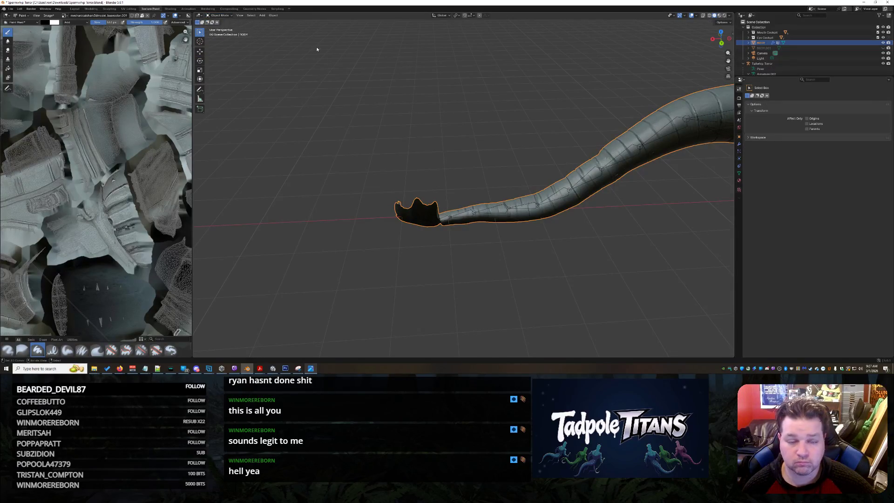
pyautogui.click(220, 15)
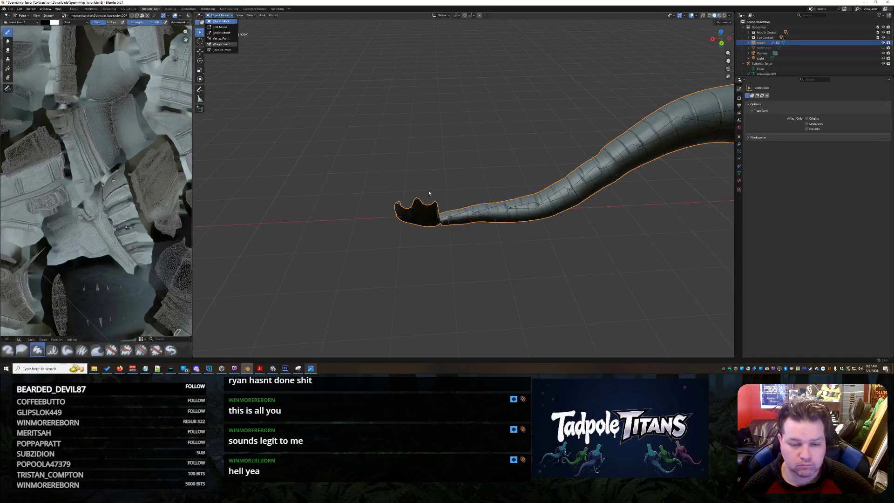
pyautogui.press('Return')
pyautogui.scroll(4, 433, 255)
# Move through the Properties tabs to the mesh data's Vertex Groups list.
pyautogui.moveTo(432, 255)
pyautogui.mouseDown(button='middle')
pyautogui.moveTo(419, 299)
pyautogui.moveTo(456, 279)
pyautogui.mouseUp(button='middle')
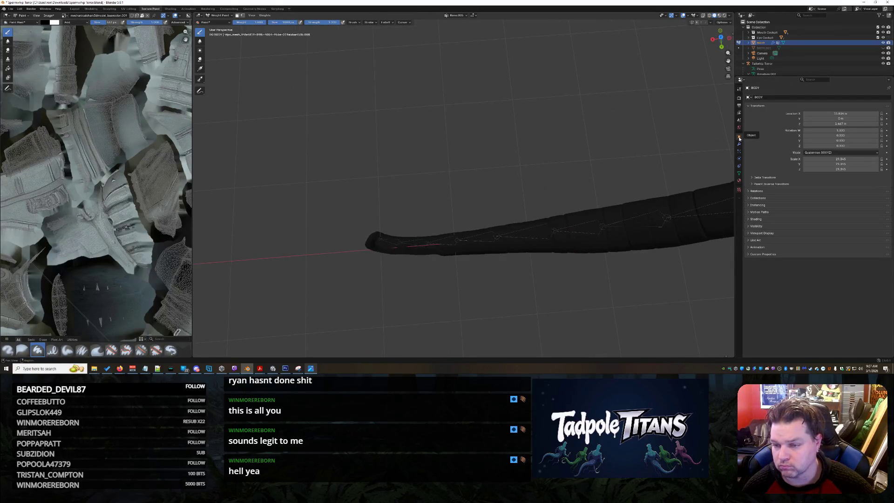
pyautogui.click(740, 114)
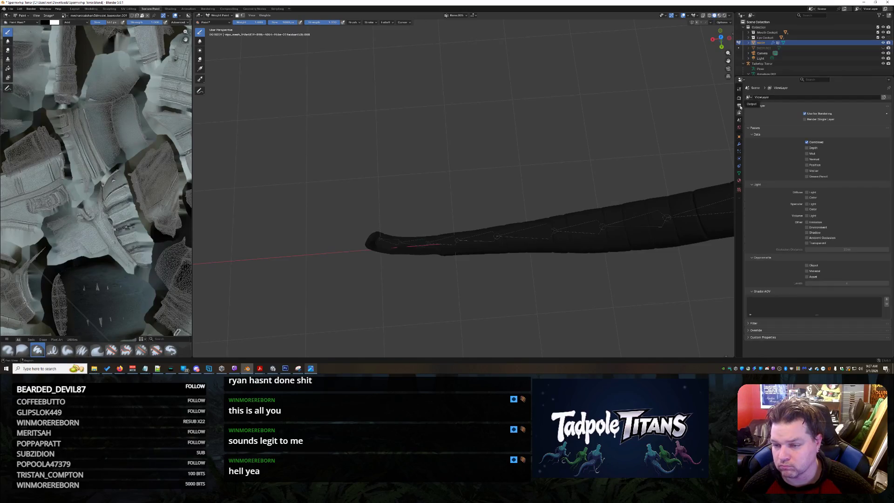
pyautogui.click(740, 105)
pyautogui.click(739, 98)
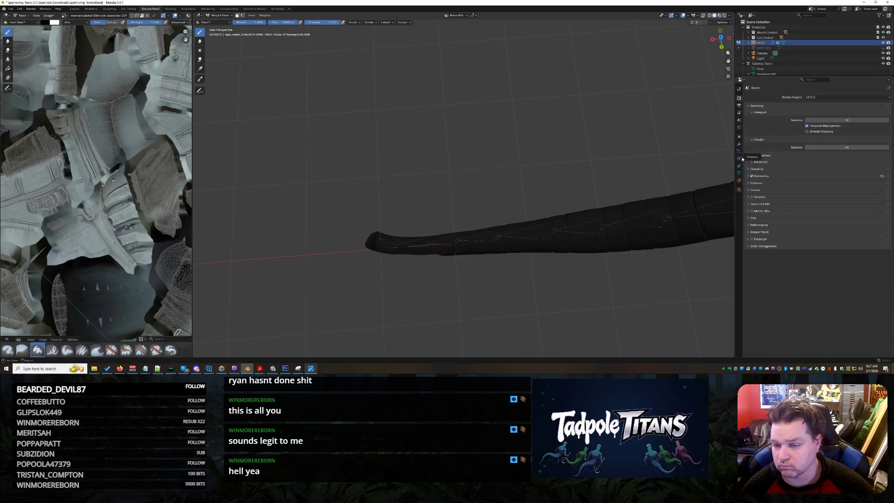
pyautogui.click(740, 188)
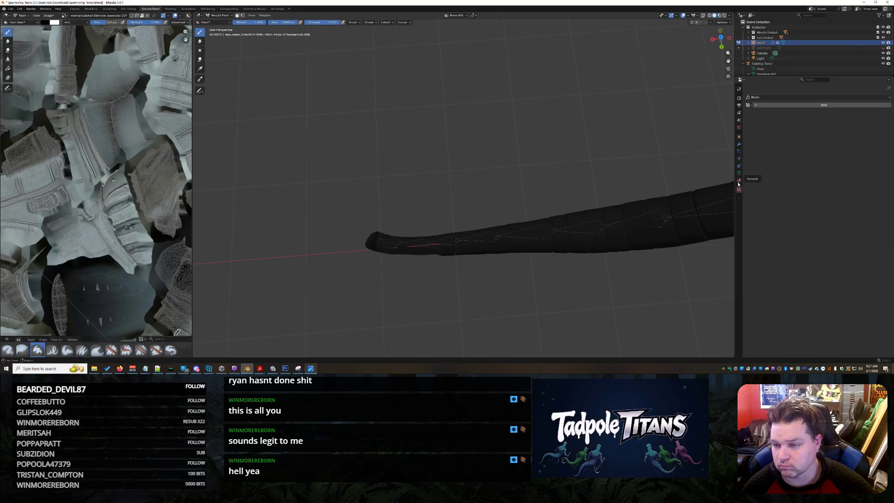
pyautogui.click(739, 181)
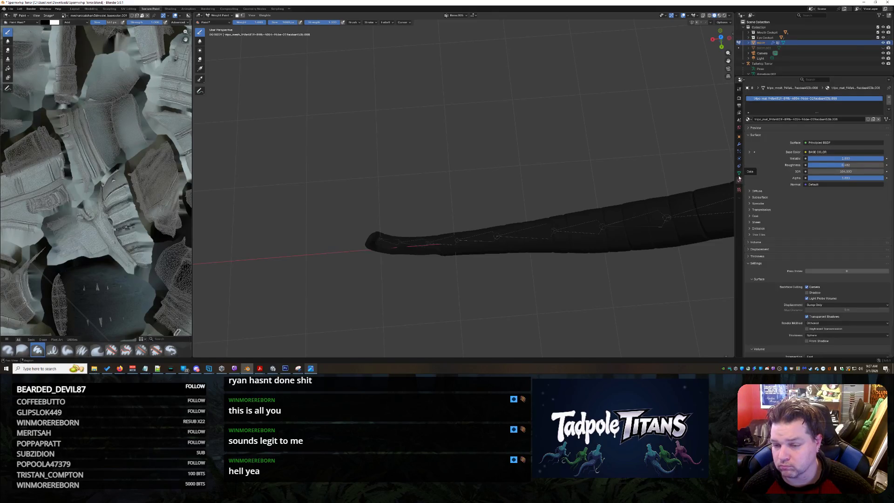
pyautogui.click(739, 174)
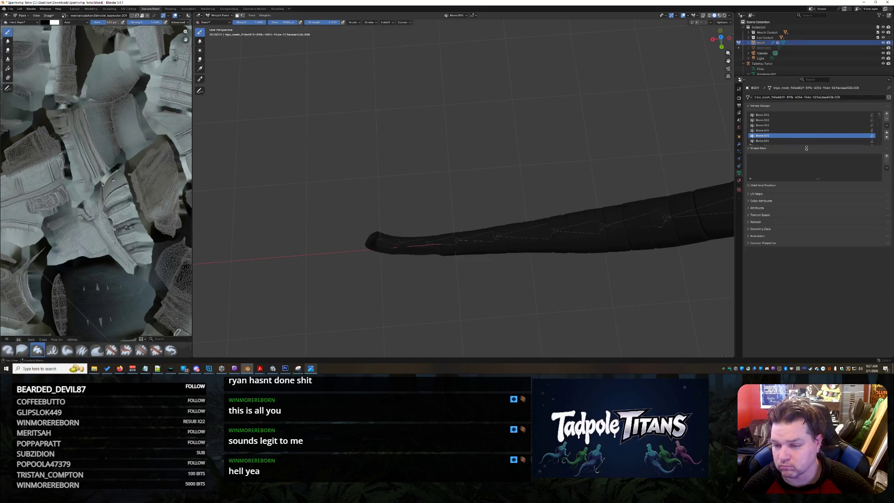
pyautogui.moveTo(807, 147); pyautogui.dragTo(815, 169)
pyautogui.scroll(-10, 815, 142)
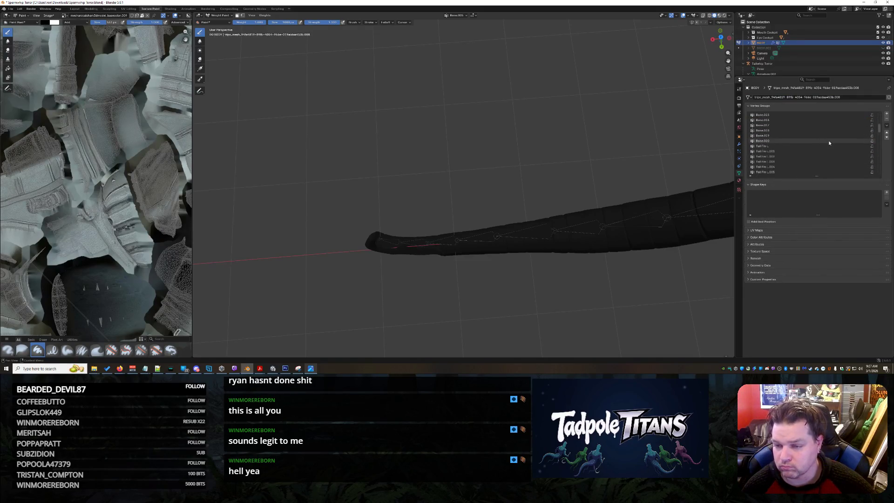
# Make Bone.020 the active weight group and paint weight over the tail tip.
pyautogui.keyDown('ctrl'); pyautogui.click(380, 243); pyautogui.keyUp('ctrl')
pyautogui.scroll(5, 379, 243)
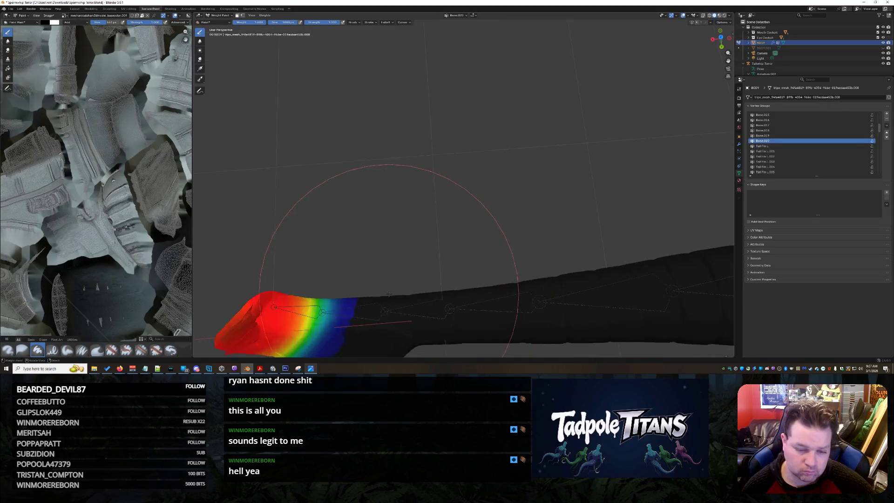
pyautogui.moveTo(379, 242); pyautogui.dragTo(387, 247, button='middle')
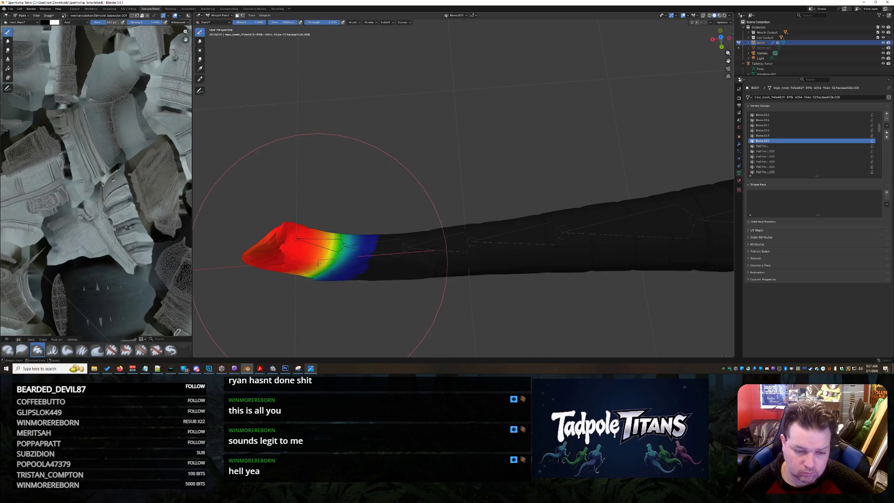
pyautogui.moveTo(323, 265); pyautogui.dragTo(317, 261)
pyautogui.moveTo(326, 251)
pyautogui.mouseDown(button='middle')
pyautogui.moveTo(389, 209)
pyautogui.moveTo(405, 148)
pyautogui.moveTo(417, 256)
pyautogui.mouseUp(button='middle')
pyautogui.moveTo(422, 175); pyautogui.dragTo(422, 219, button='middle')
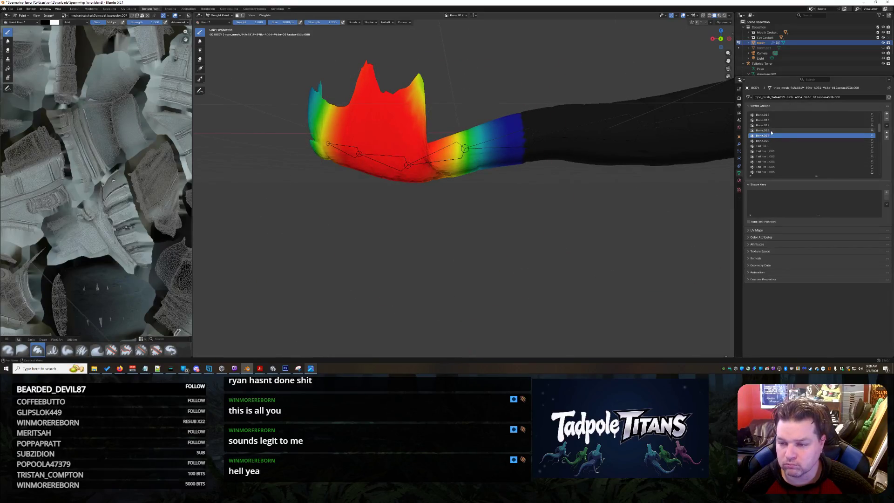
# Switch to the Bone.018 weight group and paint the stray tail-tip weight down to zero.
pyautogui.click(772, 132)
pyautogui.keyDown('ctrl'); pyautogui.scroll(5, 770, 131); pyautogui.keyUp('ctrl')
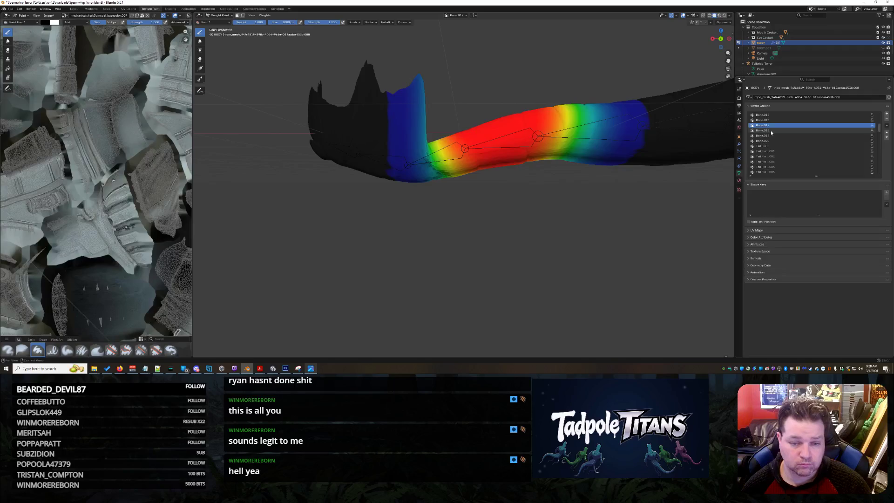
pyautogui.scroll(-3, 697, 160)
pyautogui.keyDown('ctrl'); pyautogui.scroll(2, 871, 180); pyautogui.keyUp('ctrl')
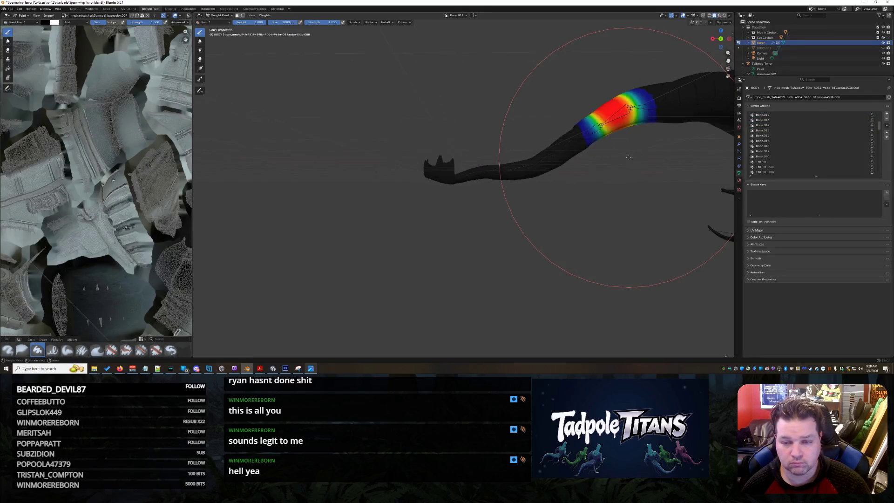
pyautogui.scroll(3, 795, 135)
pyautogui.keyDown('ctrl'); pyautogui.scroll(5, 784, 125); pyautogui.keyUp('ctrl')
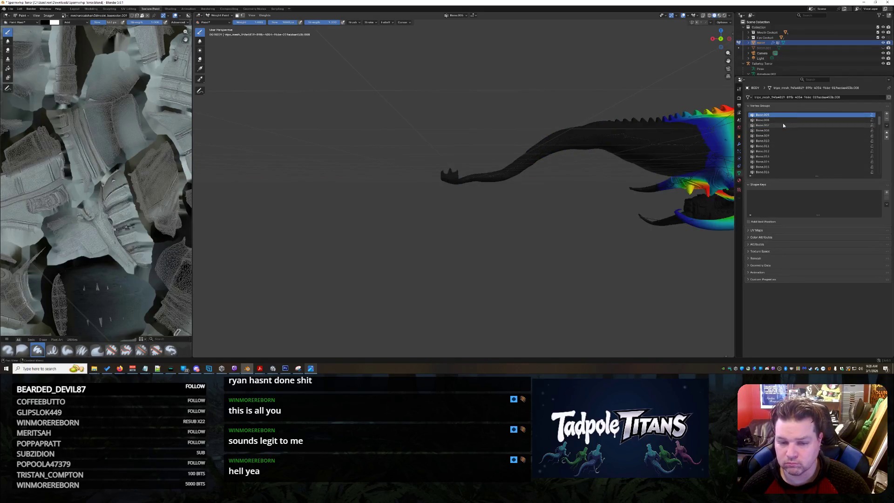
pyautogui.scroll(1, 783, 123)
pyautogui.scroll(3, 445, 179)
pyautogui.scroll(2, 445, 178)
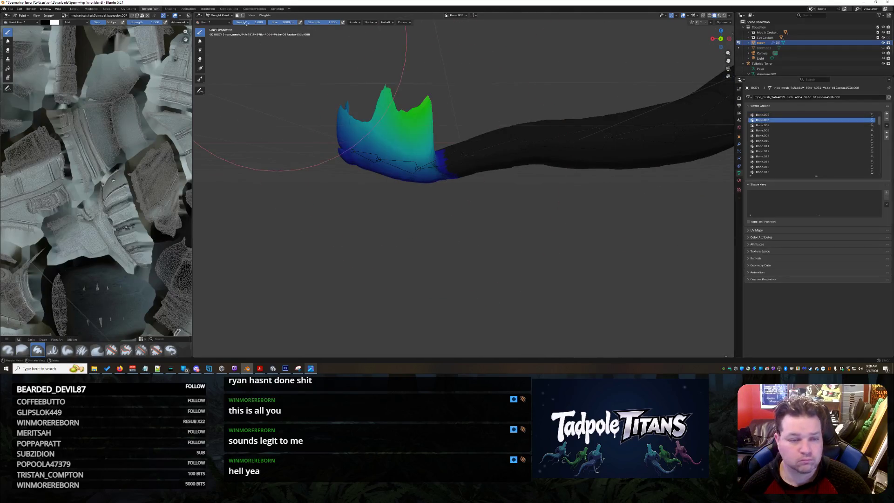
pyautogui.moveTo(409, 130)
pyautogui.mouseDown()
pyautogui.moveTo(364, 155)
pyautogui.moveTo(340, 141)
pyautogui.moveTo(425, 165)
pyautogui.mouseUp()
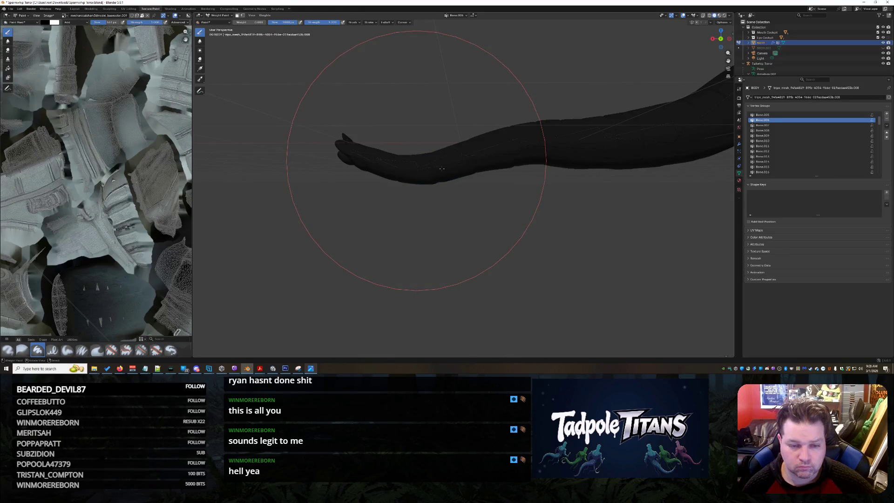
# Orbit out to view the whole creature and switch back to Object Mode.
pyautogui.moveTo(421, 161)
pyautogui.mouseDown(button='middle')
pyautogui.moveTo(562, 180)
pyautogui.moveTo(487, 149)
pyautogui.moveTo(420, 196)
pyautogui.mouseUp(button='middle')
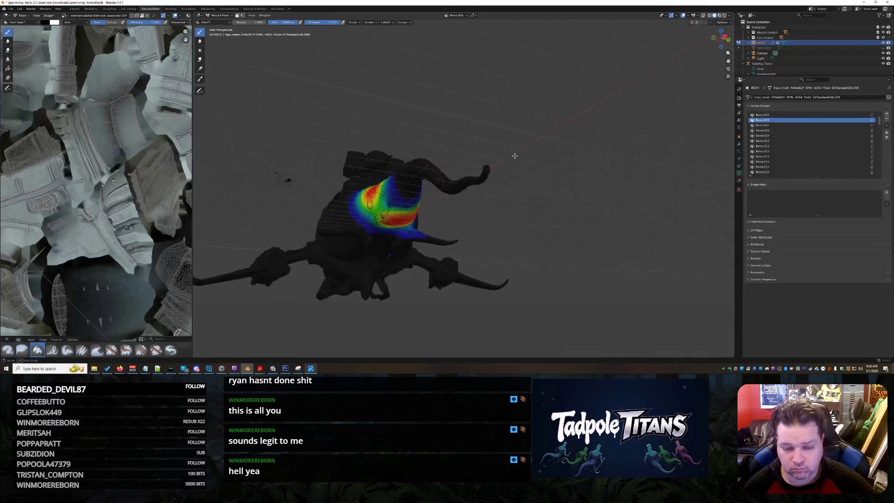
pyautogui.scroll(5, 419, 196)
pyautogui.moveTo(302, 233)
pyautogui.mouseDown(button='middle')
pyautogui.moveTo(276, 241)
pyautogui.moveTo(326, 242)
pyautogui.moveTo(382, 260)
pyautogui.moveTo(421, 225)
pyautogui.moveTo(529, 240)
pyautogui.moveTo(228, 44)
pyautogui.mouseUp(button='middle')
pyautogui.scroll(-10, 421, 225)
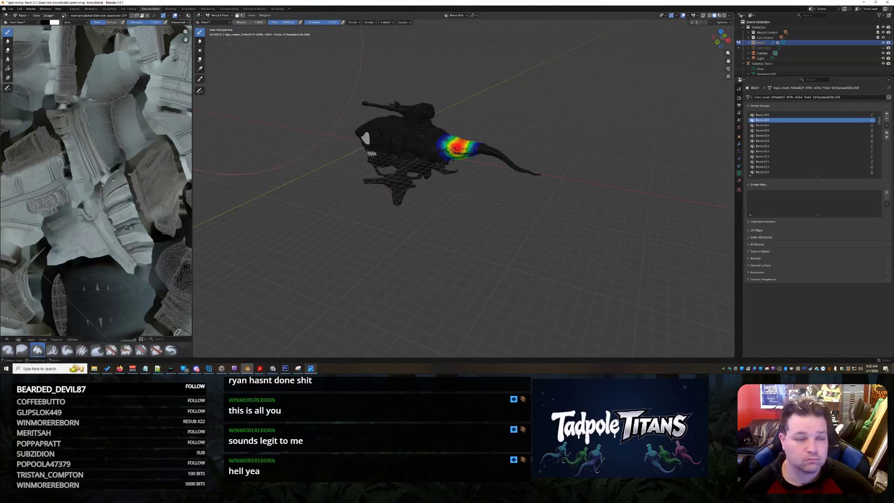
pyautogui.click(228, 15)
pyautogui.hotkey('ctrl', 'Tab')
pyautogui.moveTo(542, 206)
pyautogui.mouseDown(button='middle')
pyautogui.moveTo(549, 221)
pyautogui.moveTo(575, 217)
pyautogui.mouseUp(button='middle')
# Save the rigged submarine-shark file with Ctrl+S, then glance at the File menu's External Data entries.
pyautogui.scroll(5, 563, 197)
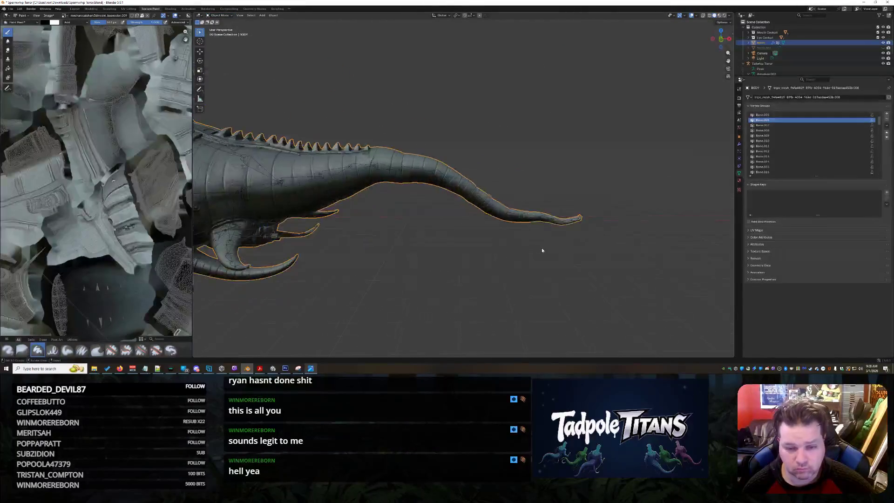
pyautogui.scroll(-8, 485, 200)
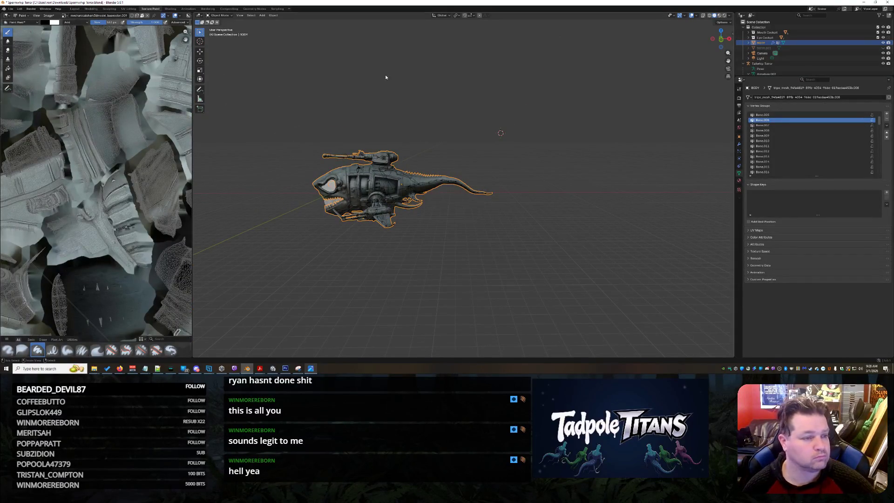
pyautogui.hotkey('ctrl', 's')
pyautogui.click(10, 9)
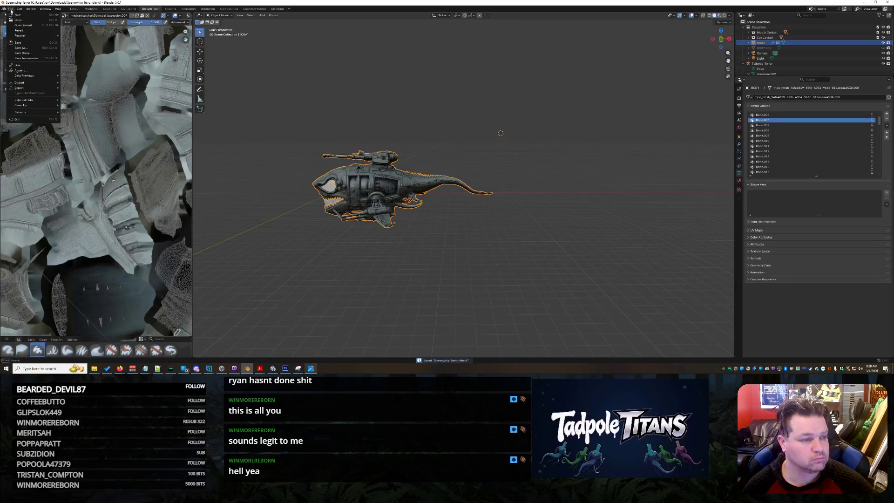
pyautogui.moveTo(38, 101)
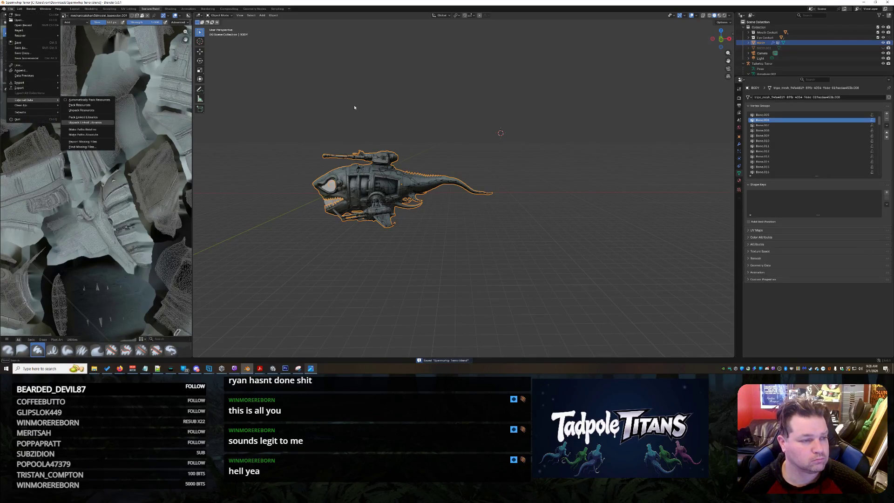
pyautogui.press('Escape')
pyautogui.hotkey('alt', 'Tab')
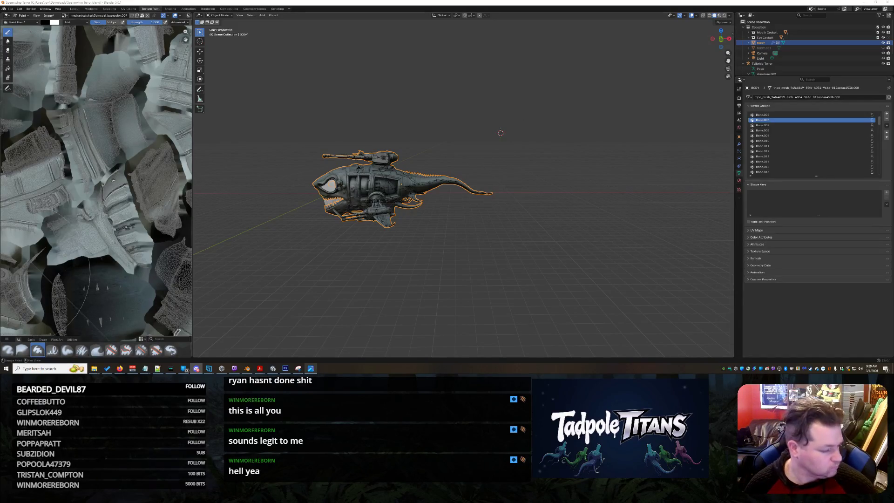
# Deselect the submarine-shark model and bring the Blender viewport back into focus.
pyautogui.moveTo(95, 369)
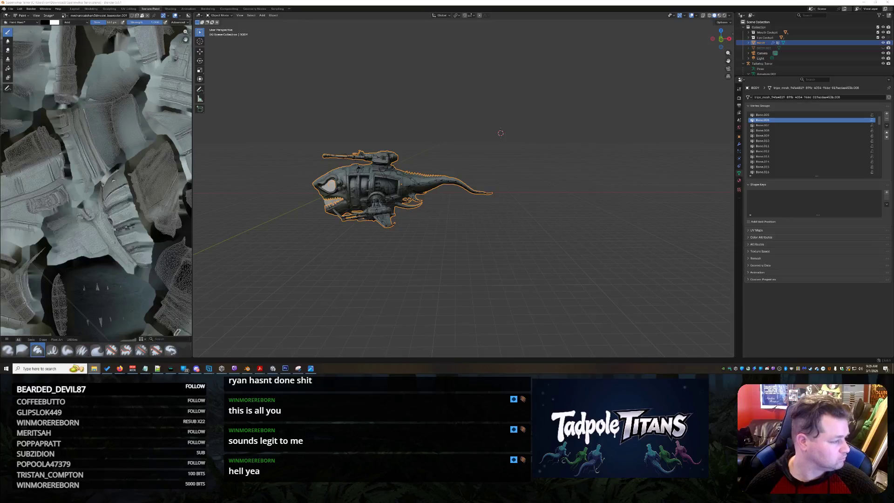
pyautogui.click(466, 256)
pyautogui.scroll(5, 447, 259)
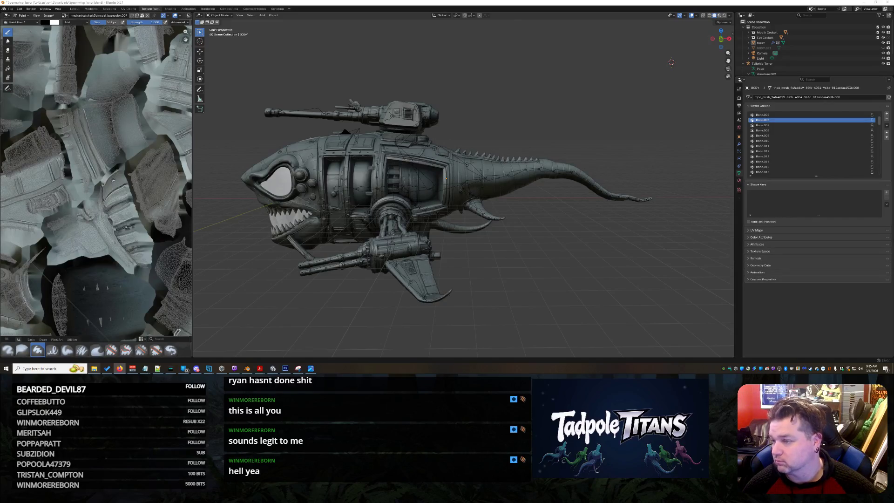
pyautogui.keyDown('shift'); pyautogui.rightClick(540, 270); pyautogui.keyUp('shift')
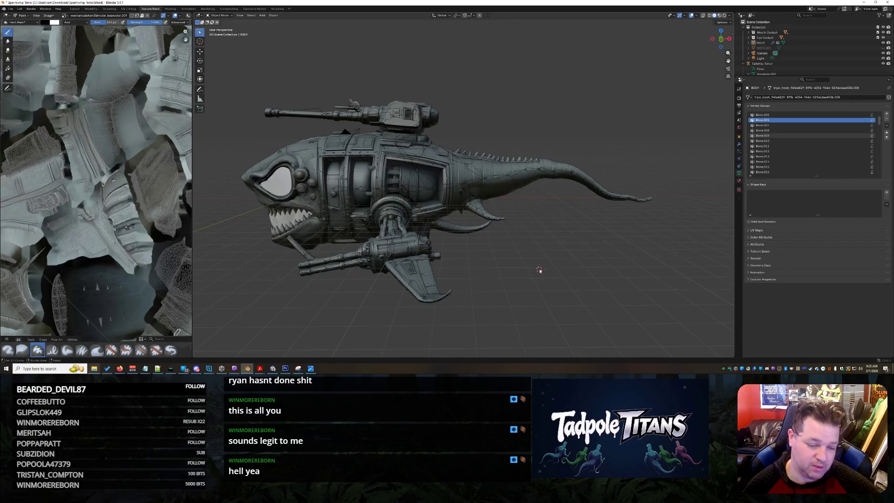
# Delete the duplicate BODY.001 object via its Outliner context menu.
pyautogui.moveTo(567, 276); pyautogui.dragTo(539, 265, button='middle')
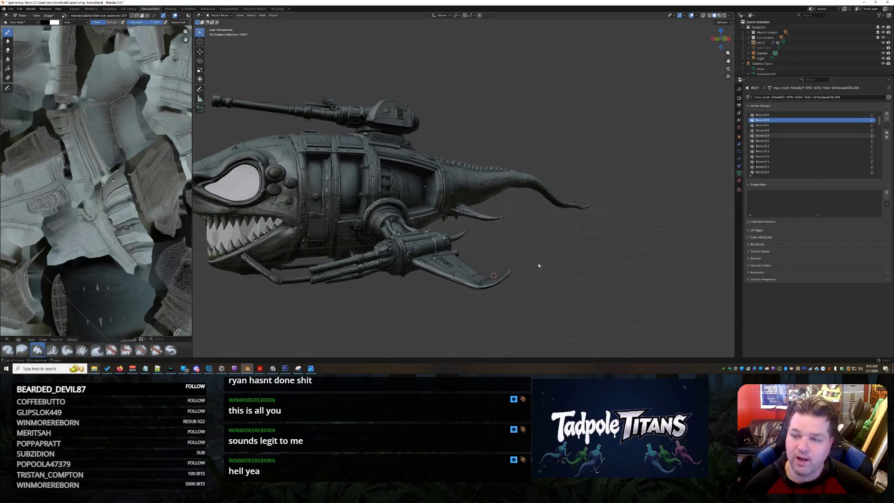
pyautogui.click(788, 48)
pyautogui.rightClick(790, 48)
pyautogui.click(785, 48)
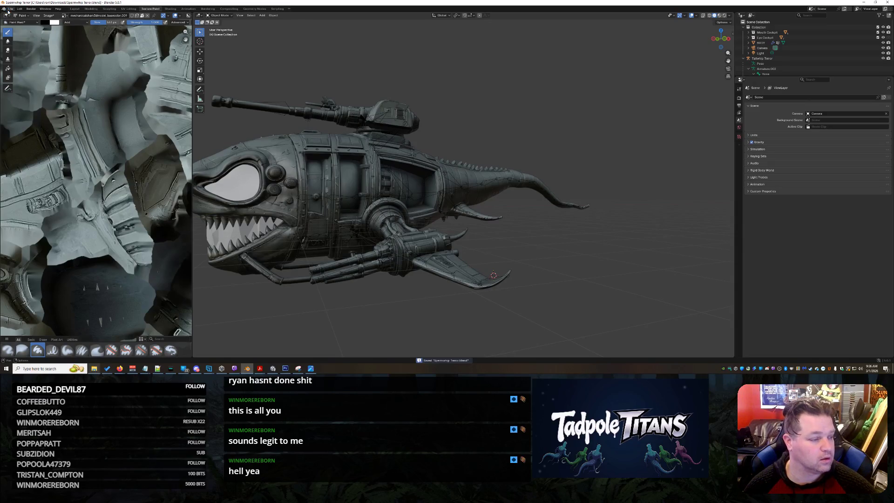
pyautogui.moveTo(94, 369)
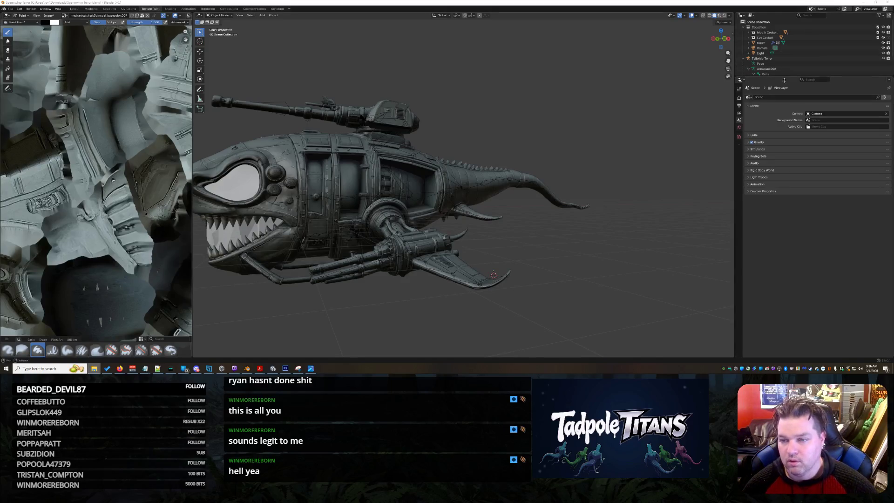
# Enlarge the Outliner, expand and collapse Eye Cockpit, and open BODY's context menu.
pyautogui.moveTo(784, 78)
pyautogui.mouseDown()
pyautogui.moveTo(784, 140)
pyautogui.moveTo(784, 120)
pyautogui.mouseUp()
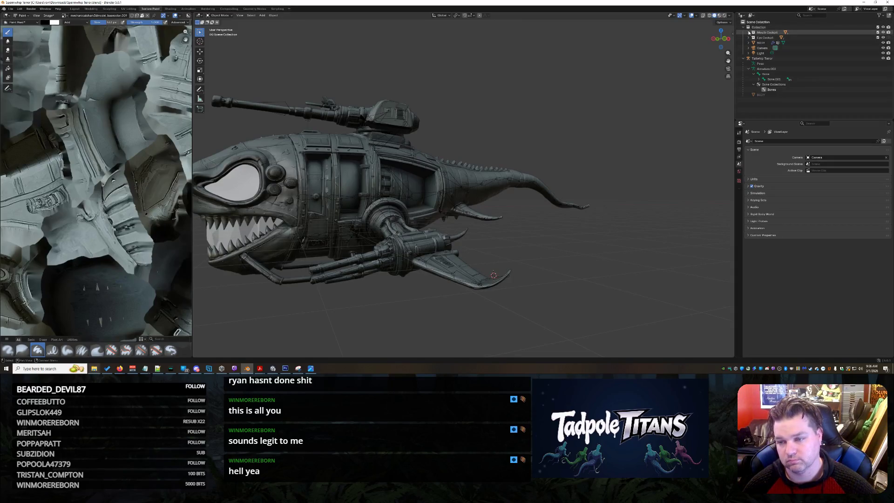
pyautogui.click(749, 32)
pyautogui.click(749, 33)
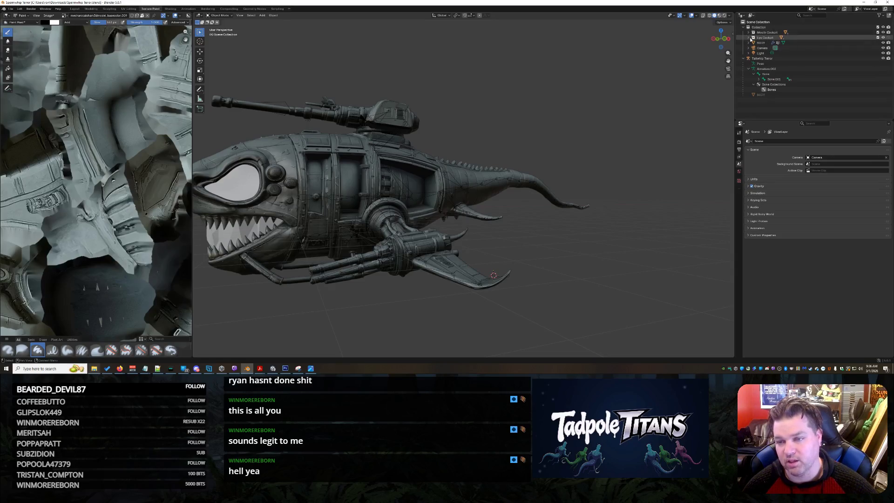
pyautogui.click(749, 38)
pyautogui.click(750, 39)
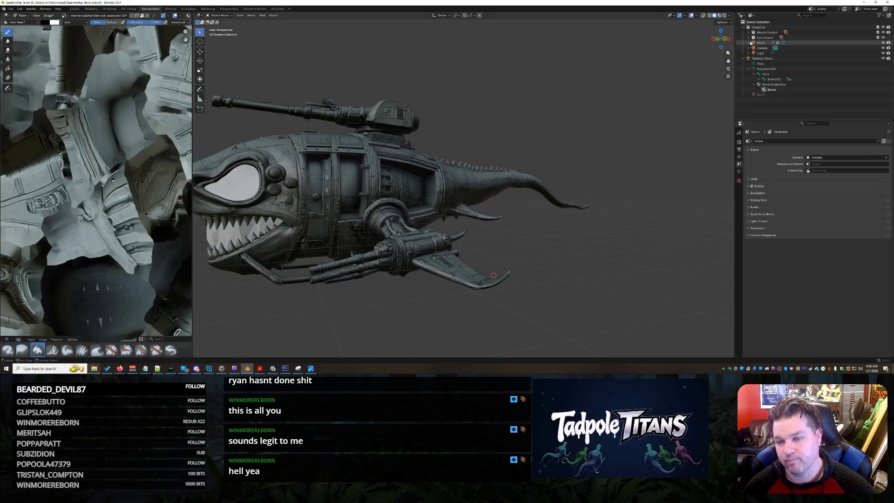
pyautogui.rightClick(767, 95)
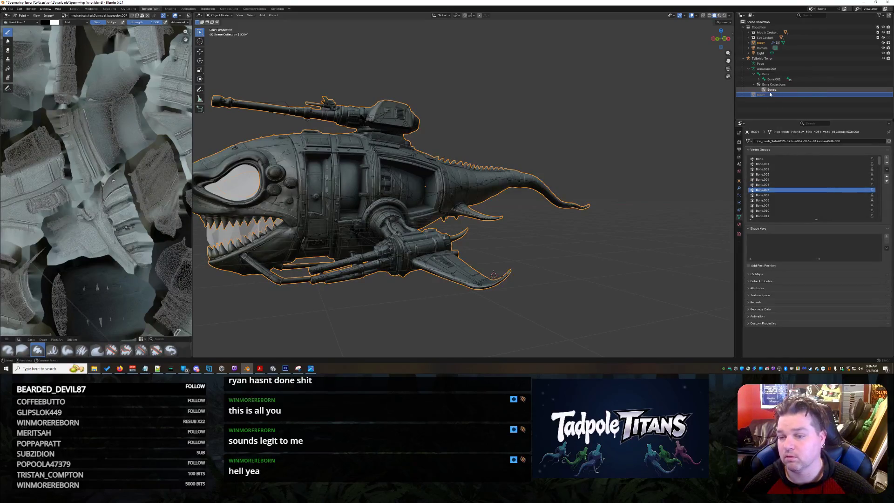
# Clear the selection, leave the texture image name unchanged, and browse the File import options.
pyautogui.click(577, 98)
pyautogui.hotkey('alt', 'a')
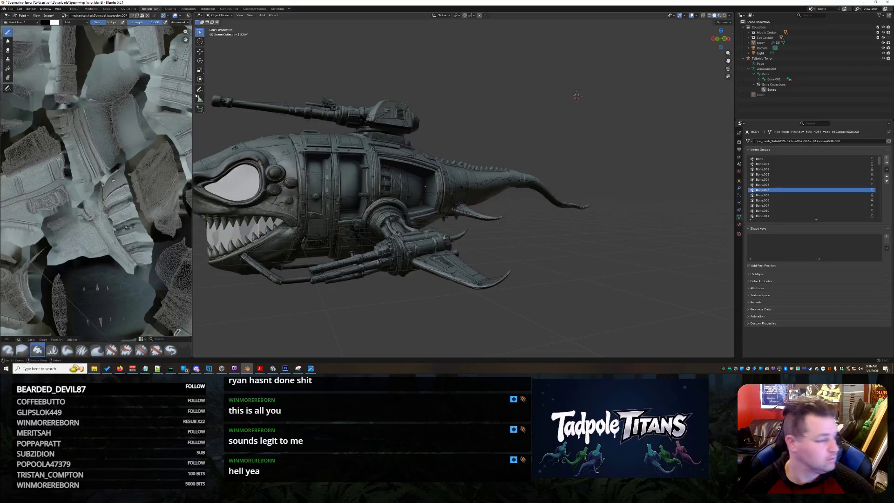
pyautogui.hotkey('alt', 'Tab')
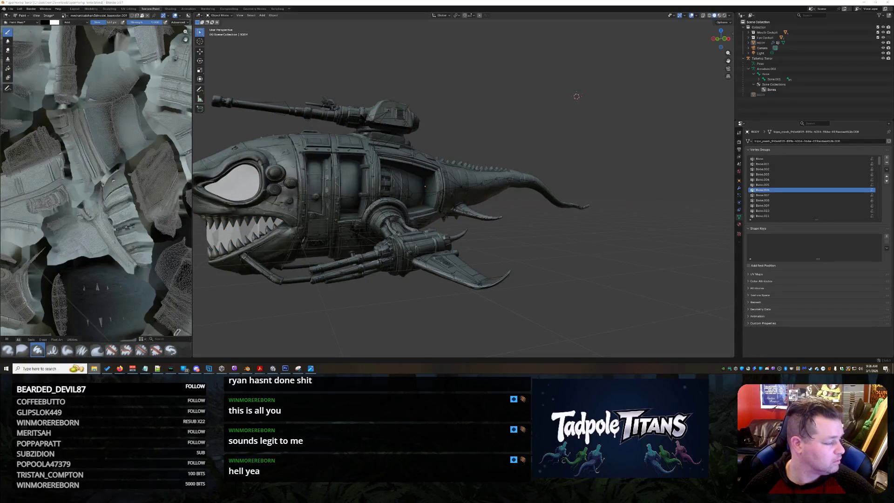
pyautogui.scroll(-5, 617, 163)
pyautogui.scroll(5, 615, 140)
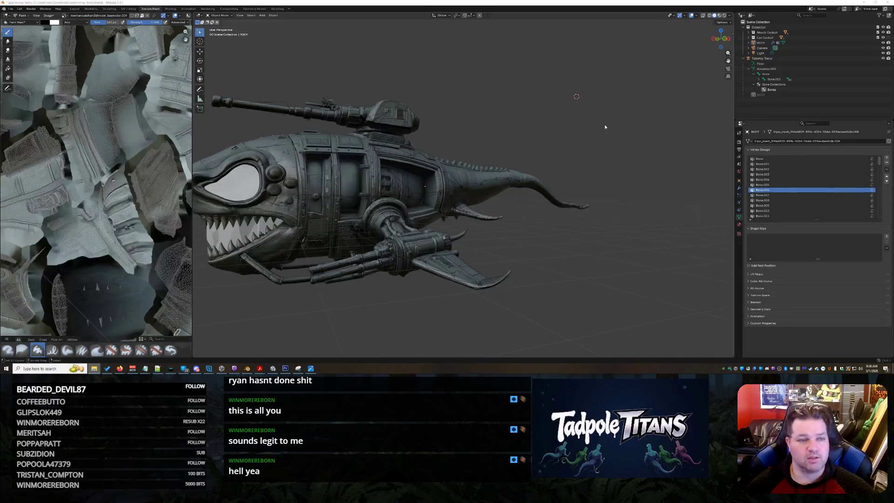
pyautogui.doubleClick(98, 15)
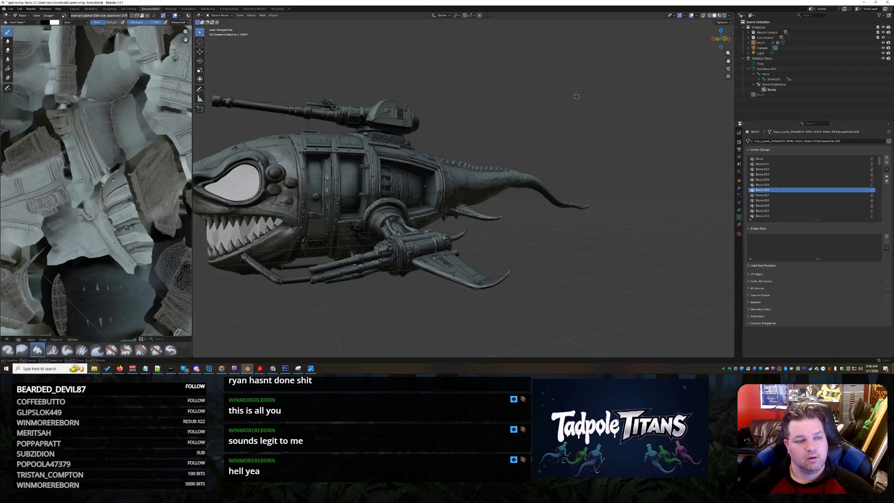
pyautogui.press('Escape')
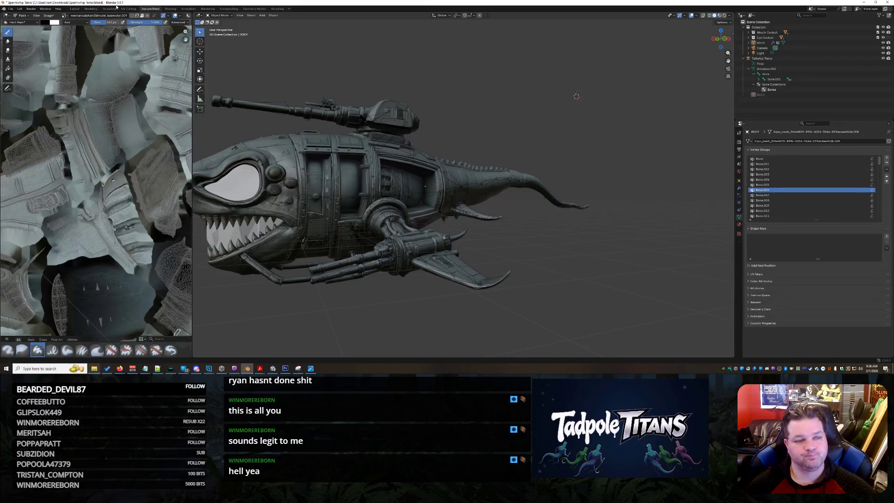
pyautogui.click(10, 8)
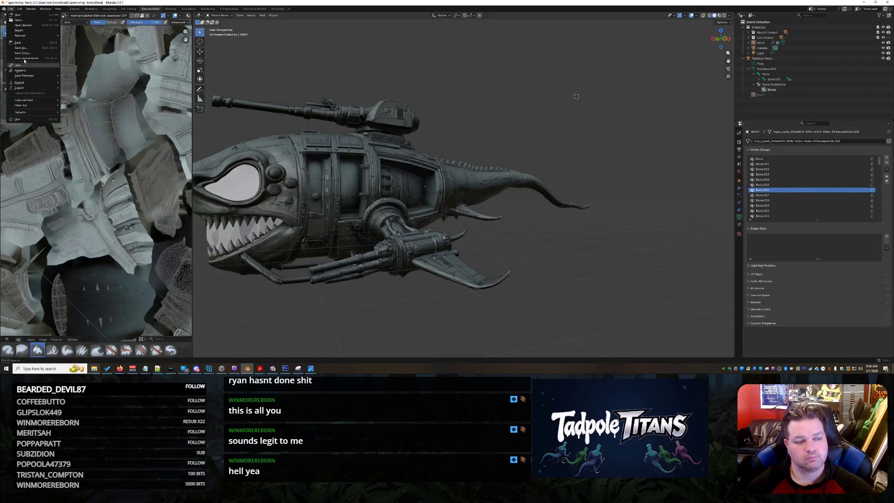
pyautogui.moveTo(34, 85)
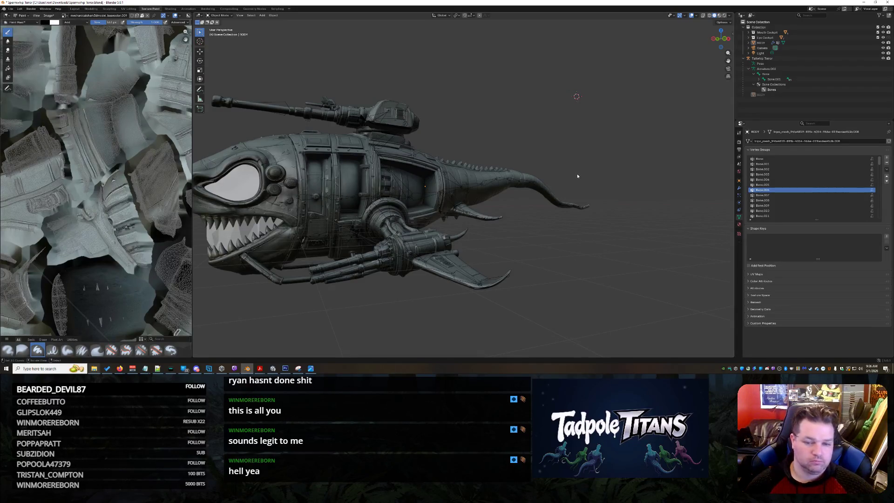
pyautogui.scroll(-3, 575, 173)
# Expand BODY in the Outliner, select its body mesh, and switch it into Edit Mode.
pyautogui.moveTo(575, 173)
pyautogui.mouseDown(button='middle')
pyautogui.moveTo(563, 201)
pyautogui.moveTo(582, 177)
pyautogui.mouseUp(button='middle')
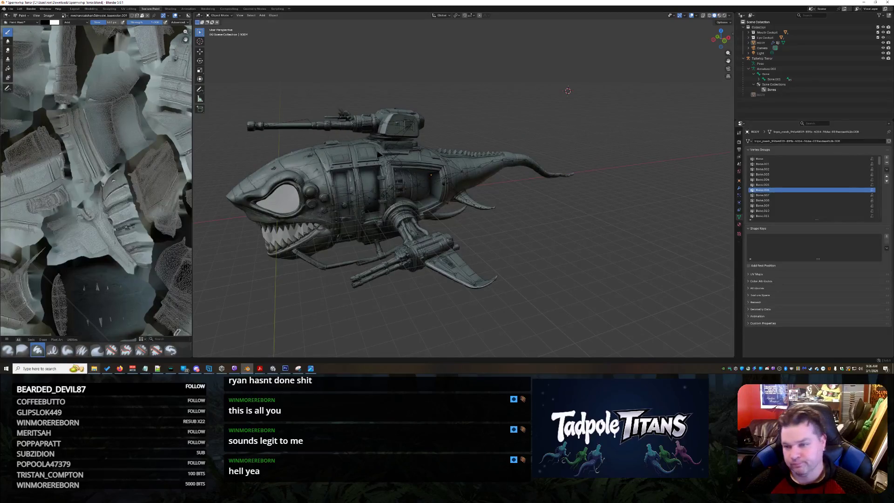
pyautogui.click(749, 42)
pyautogui.click(781, 48)
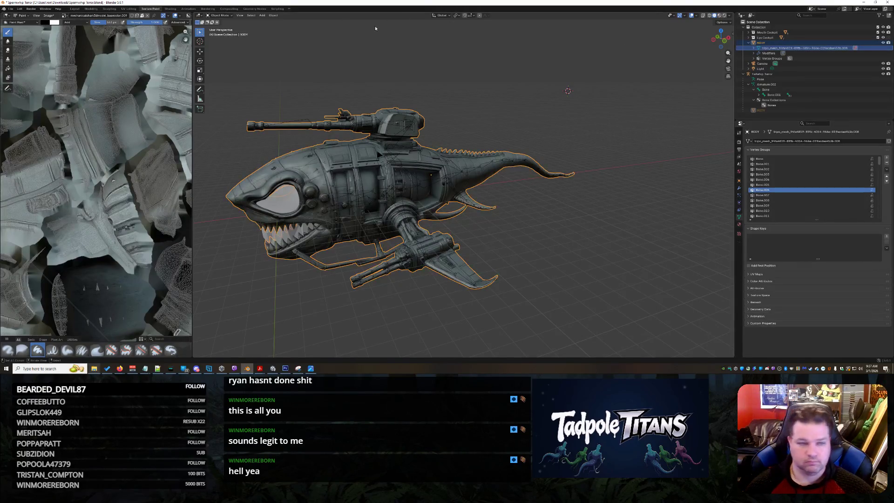
pyautogui.click(214, 17)
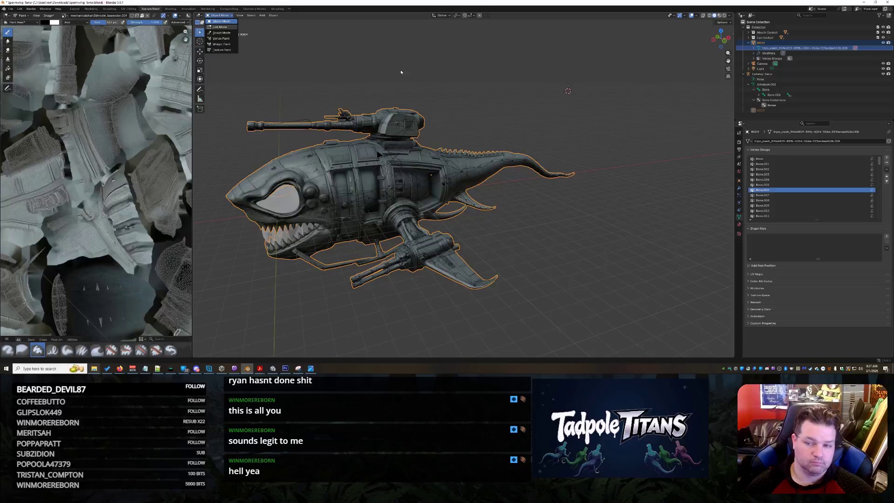
pyautogui.press('Tab')
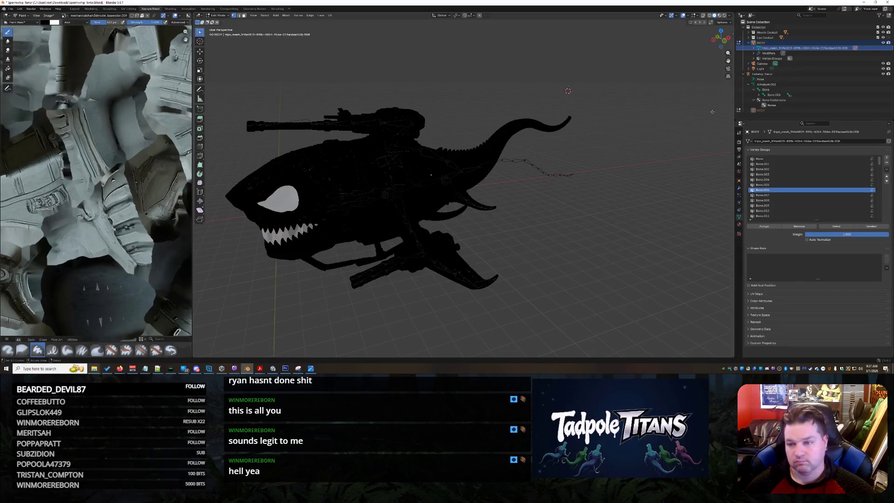
# Select EYE Wall - Back in the Eye Cockpit collection and merge its vertices by distance.
pyautogui.click(751, 37)
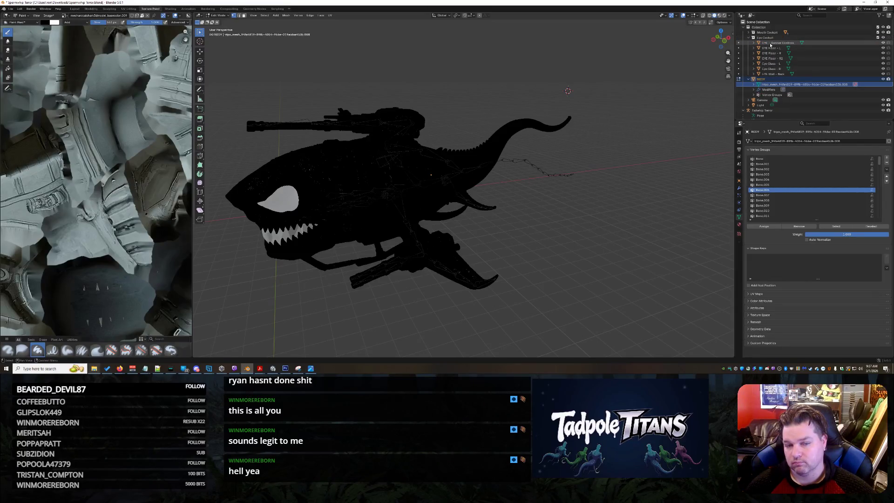
pyautogui.click(770, 73)
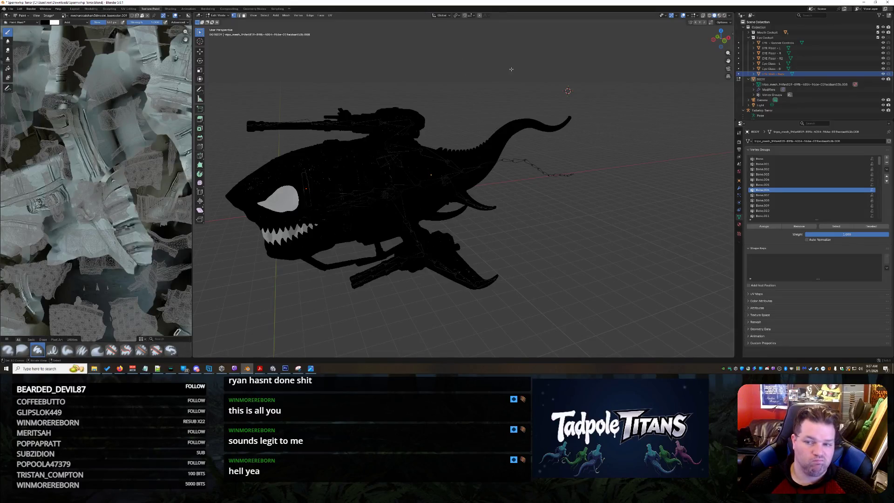
pyautogui.click(286, 15)
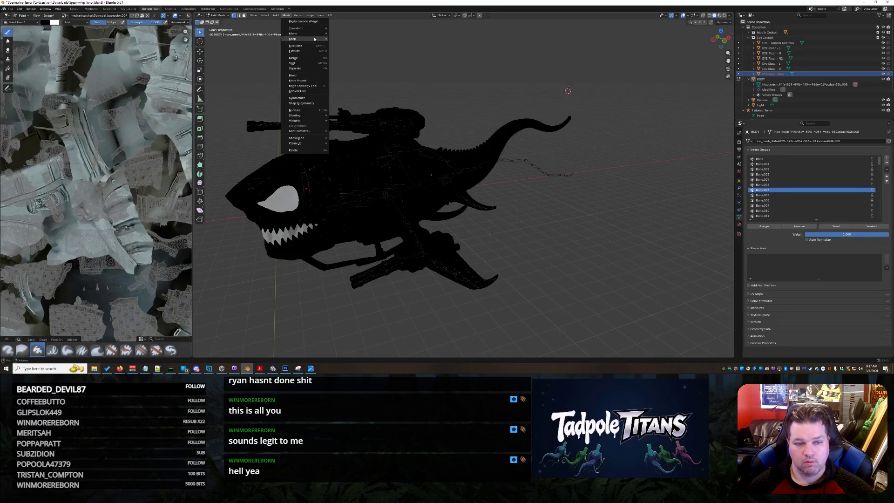
pyautogui.moveTo(313, 58)
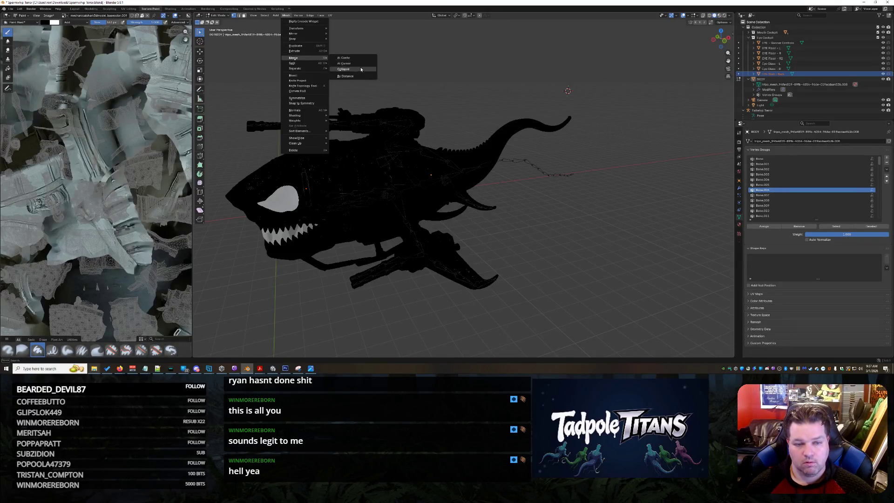
pyautogui.click(349, 76)
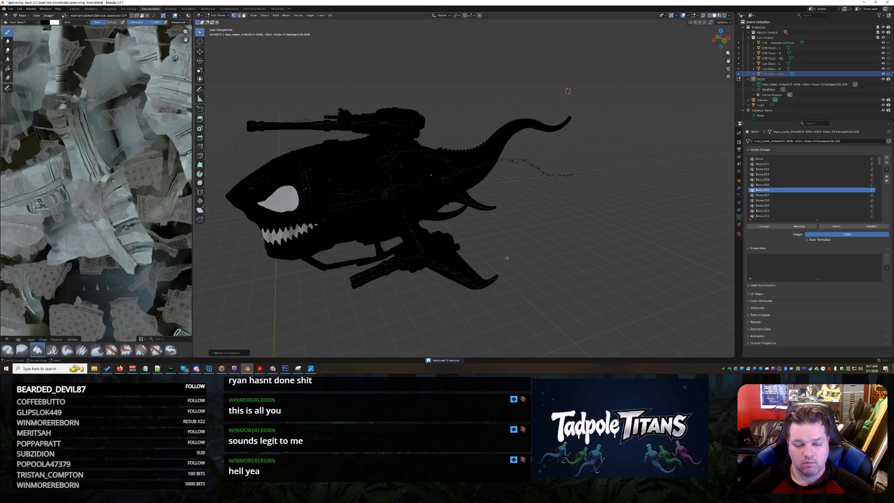
# Set the merge distance to 0.005 m, then select the EYE Floor R2 part.
pyautogui.click(230, 353)
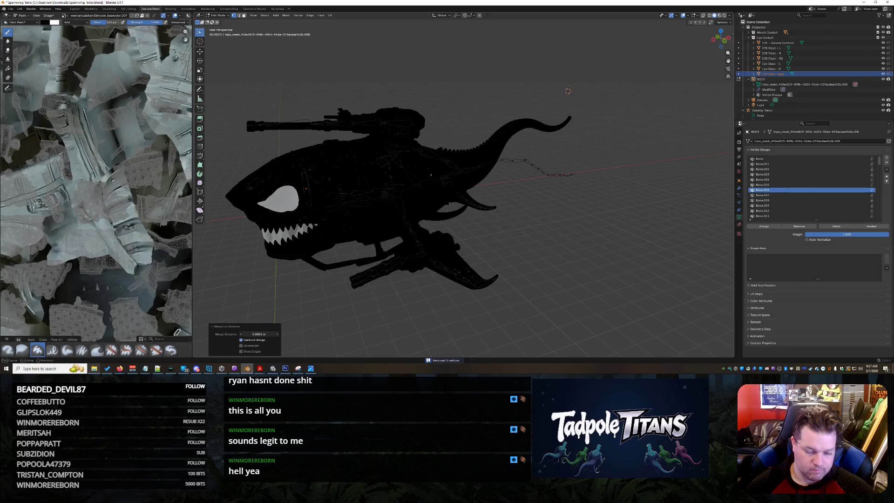
pyautogui.moveTo(273, 369)
pyautogui.click(233, 327)
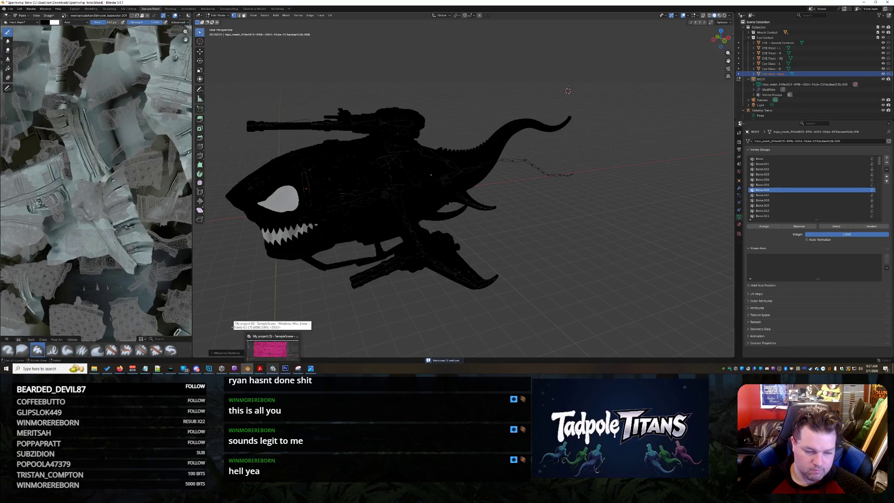
pyautogui.click(227, 353)
pyautogui.click(260, 333)
pyautogui.write('0.0005')
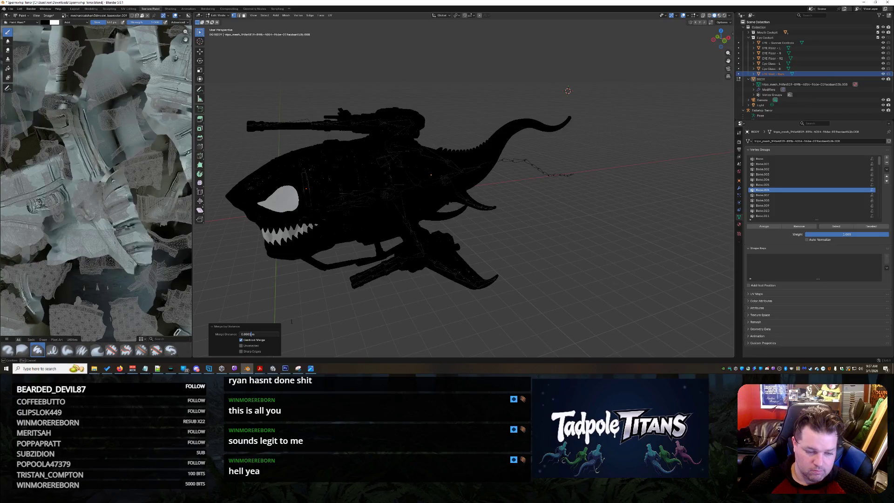
pyautogui.press('Return')
pyautogui.click(259, 334)
pyautogui.press('Home')
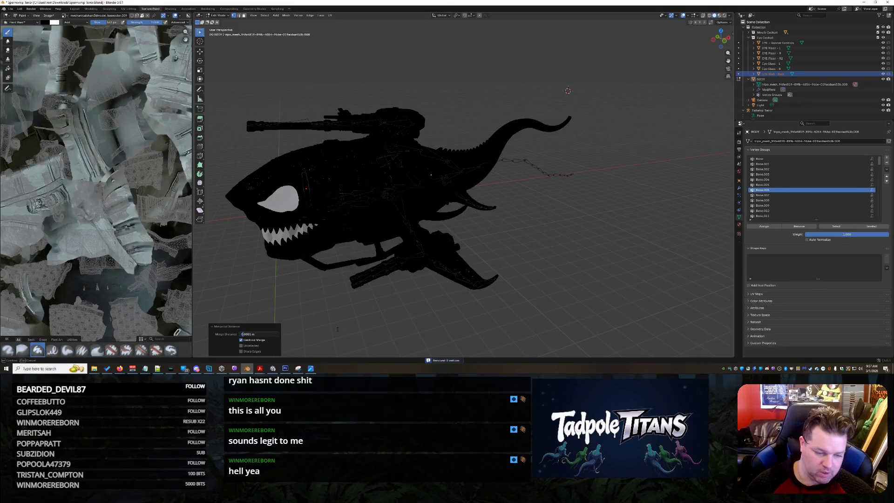
pyautogui.press('Delete')
pyautogui.write('5')
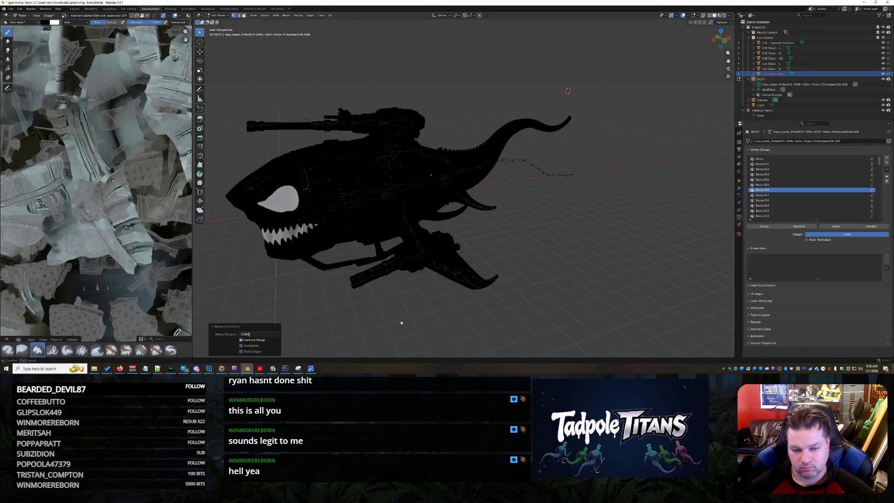
pyautogui.press('Return')
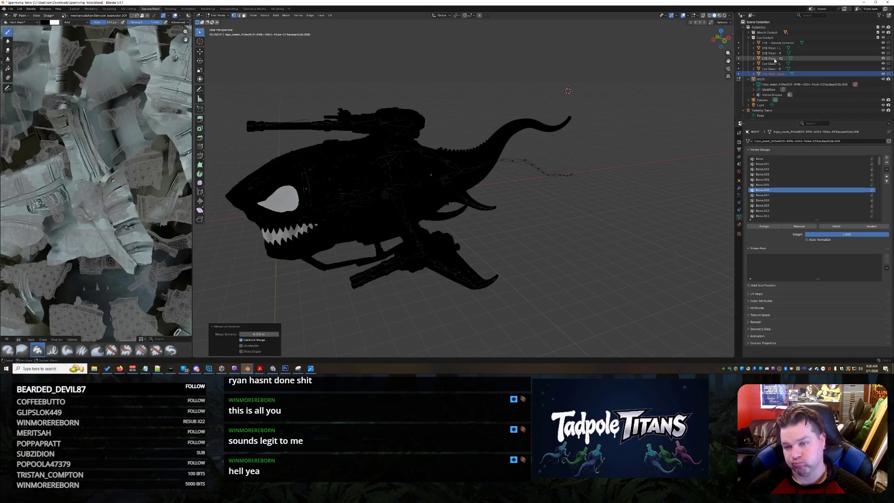
pyautogui.click(773, 58)
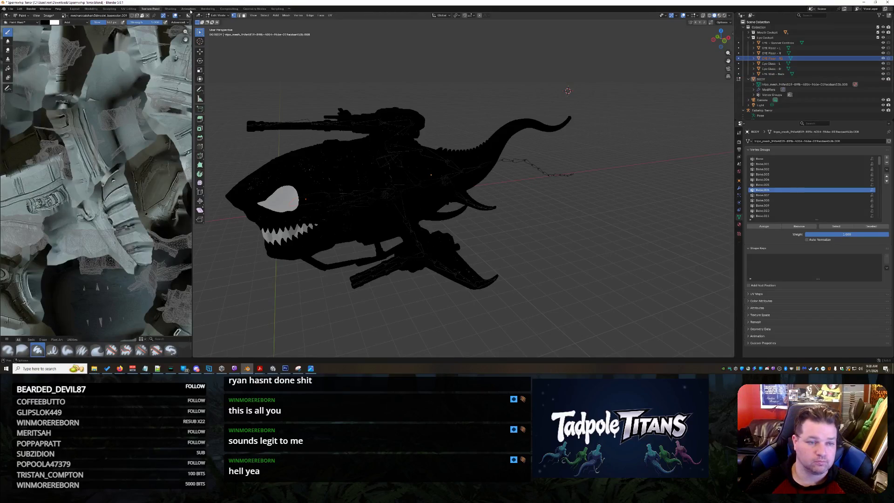
# Merge EYE Floor R2's vertices by distance with a 0.05 m merge distance.
pyautogui.click(286, 15)
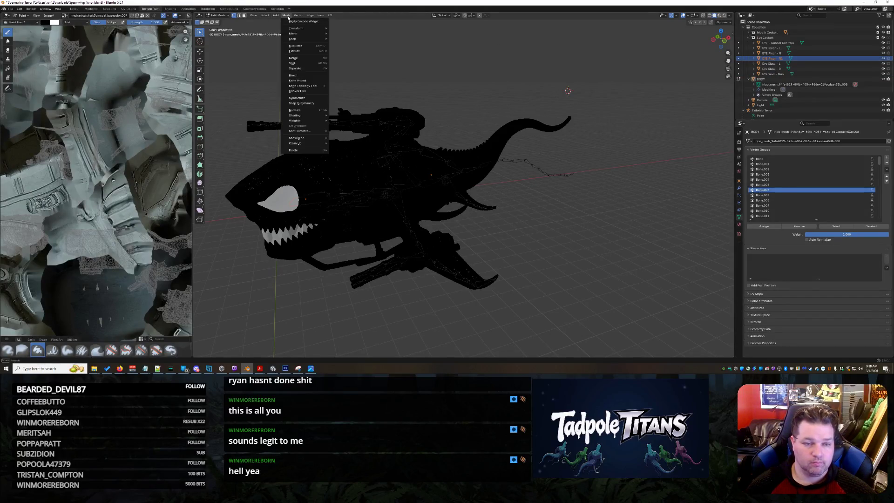
pyautogui.moveTo(306, 59)
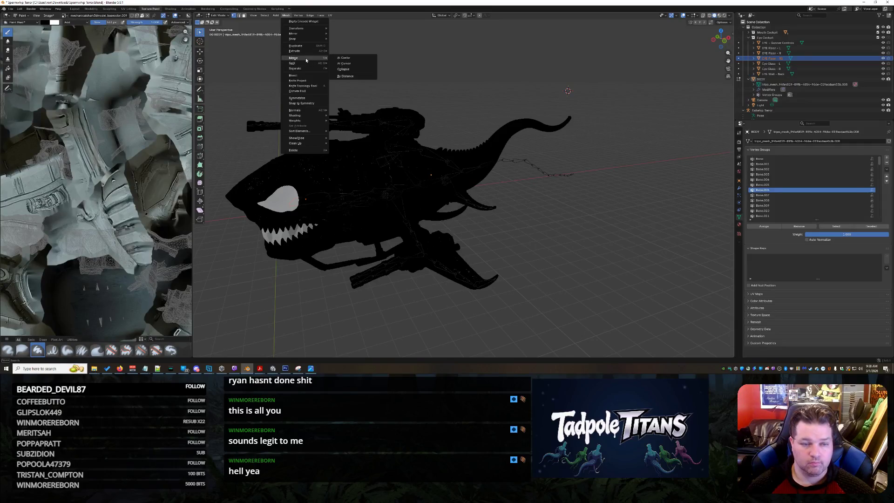
pyautogui.click(347, 76)
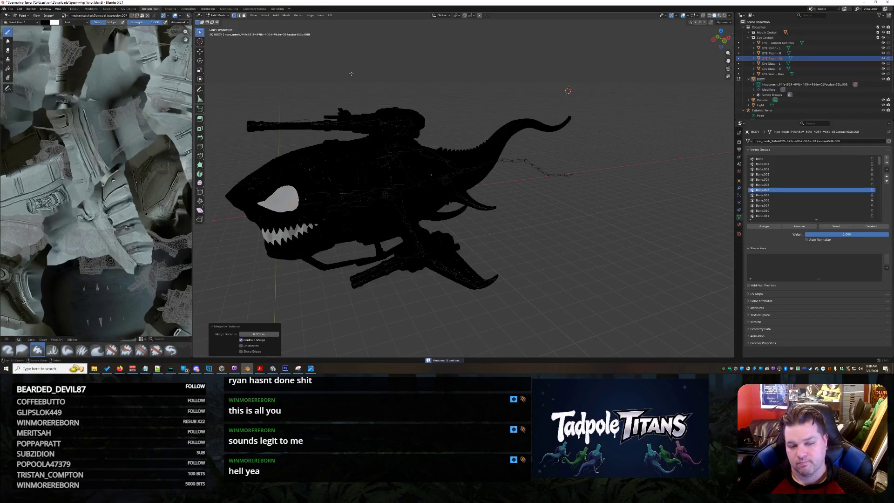
pyautogui.click(259, 334)
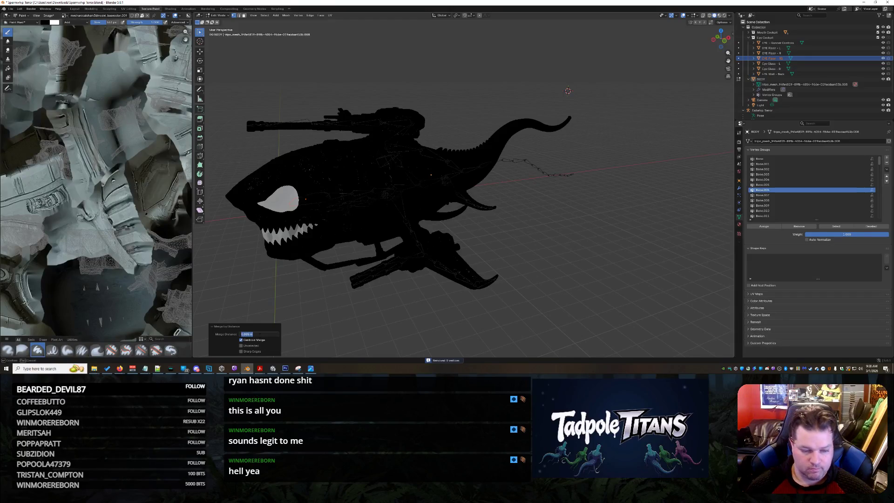
pyautogui.click(240, 334)
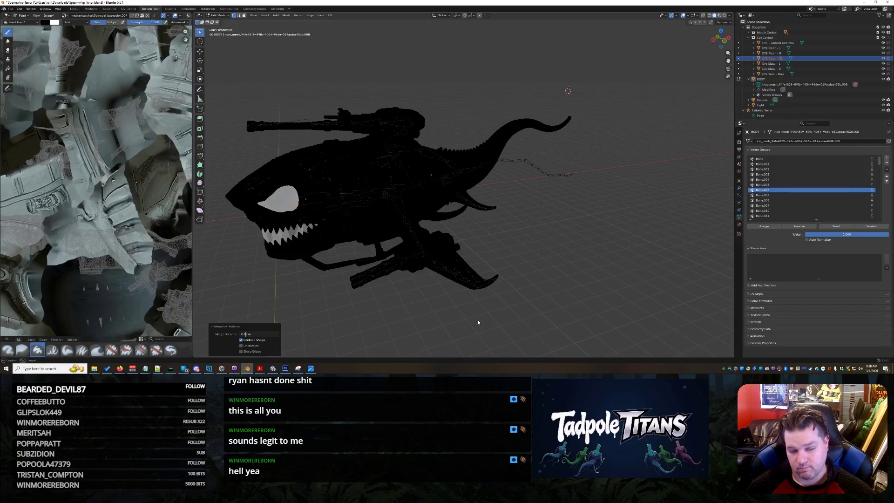
pyautogui.press('Return')
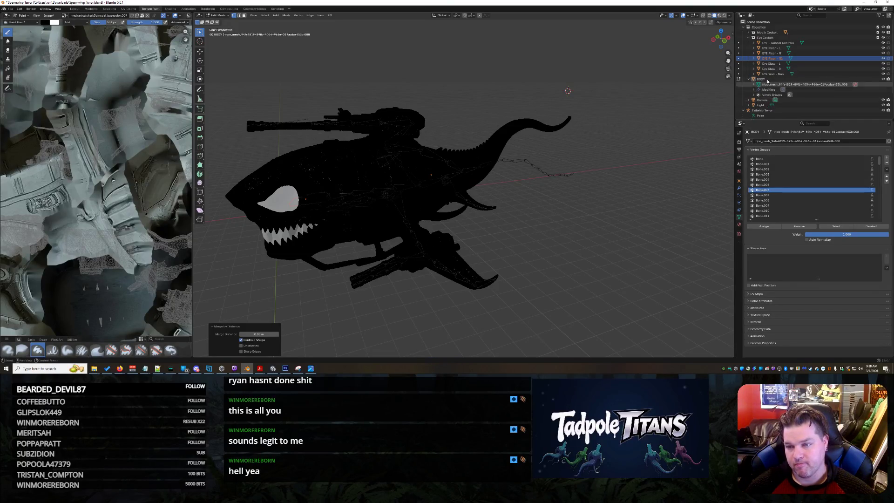
# Select MOUTH - CONTROLS in the Mouth Cockpit collection and merge its vertices by distance.
pyautogui.click(749, 38)
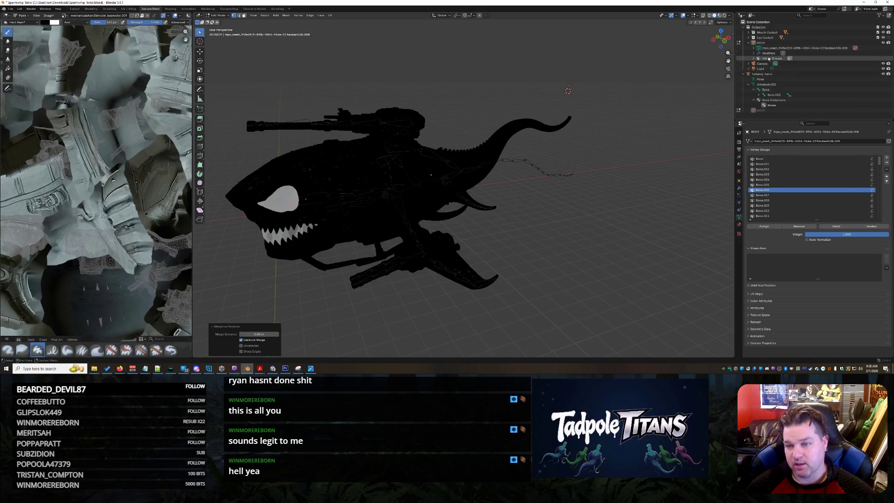
pyautogui.click(749, 32)
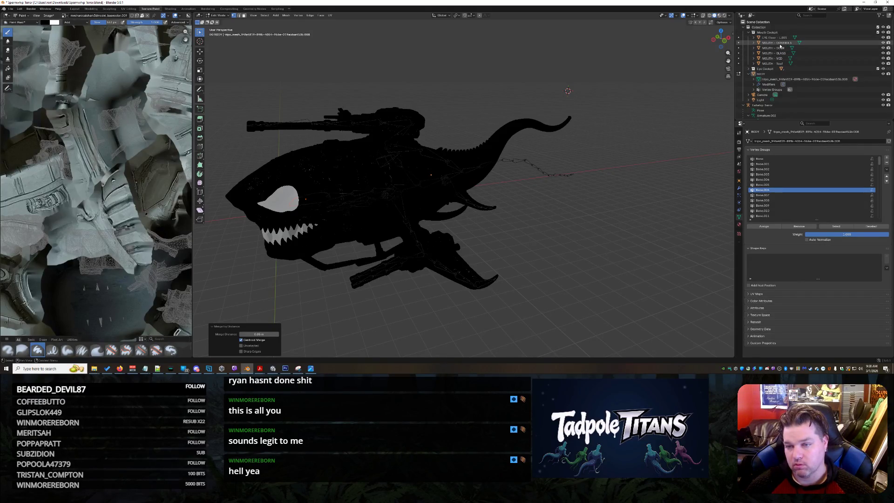
pyautogui.click(780, 42)
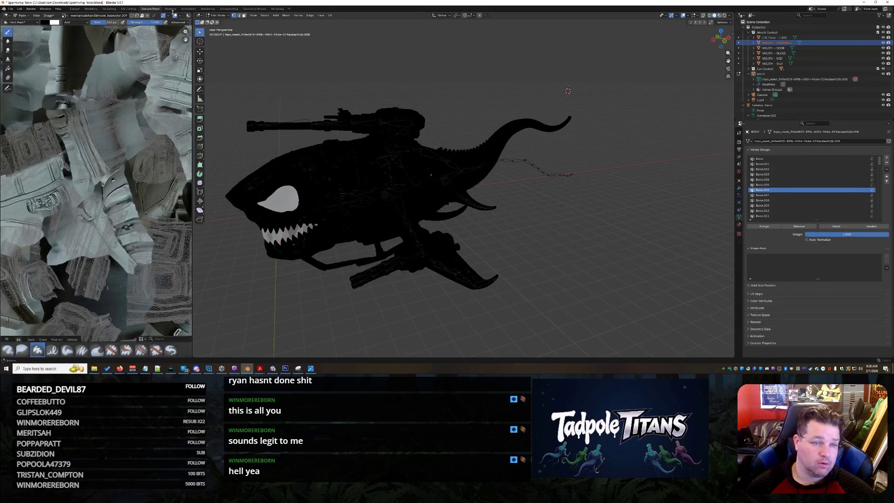
pyautogui.click(286, 16)
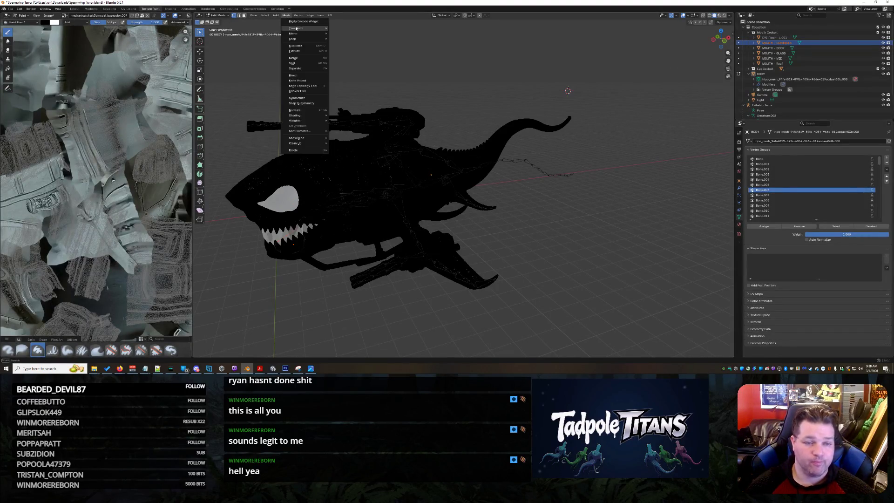
pyautogui.moveTo(316, 59)
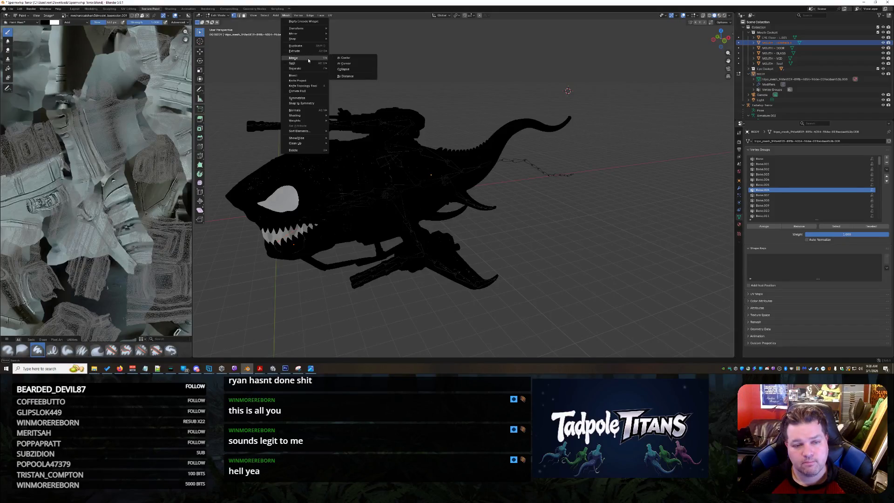
pyautogui.click(345, 76)
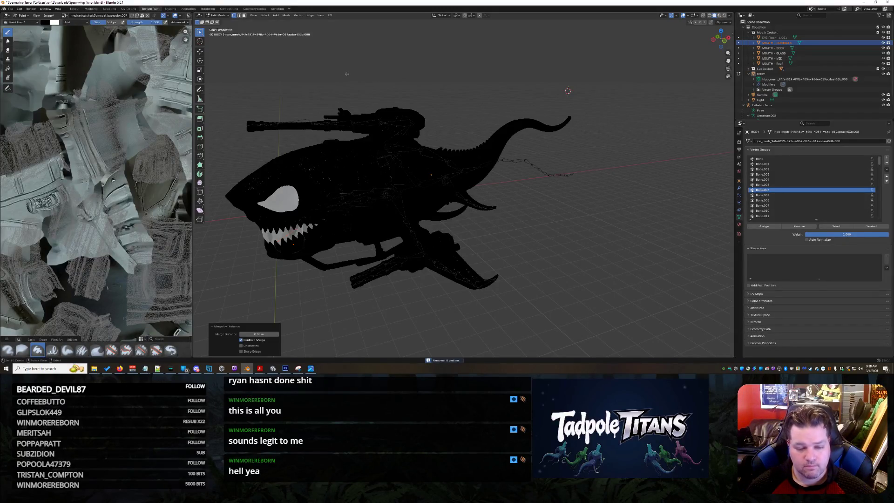
# Select the BODY part and return to Object Mode.
pyautogui.scroll(5, 324, 264)
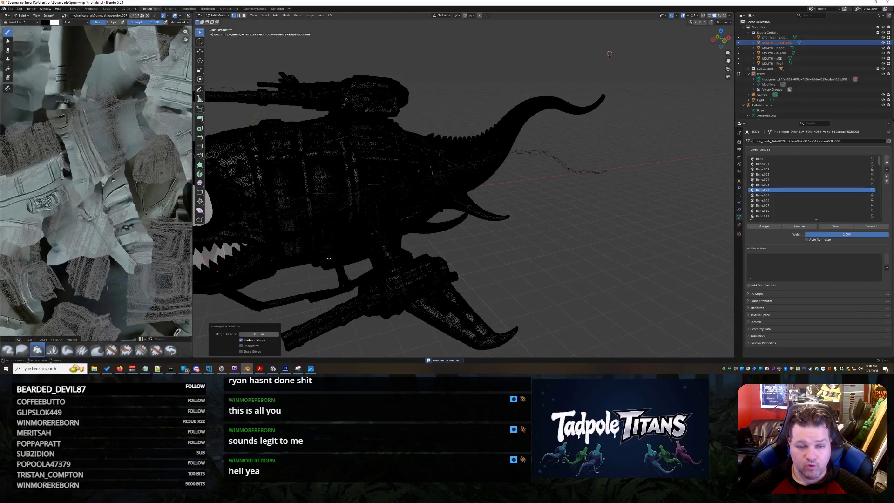
pyautogui.moveTo(332, 210); pyautogui.dragTo(387, 197, button='middle')
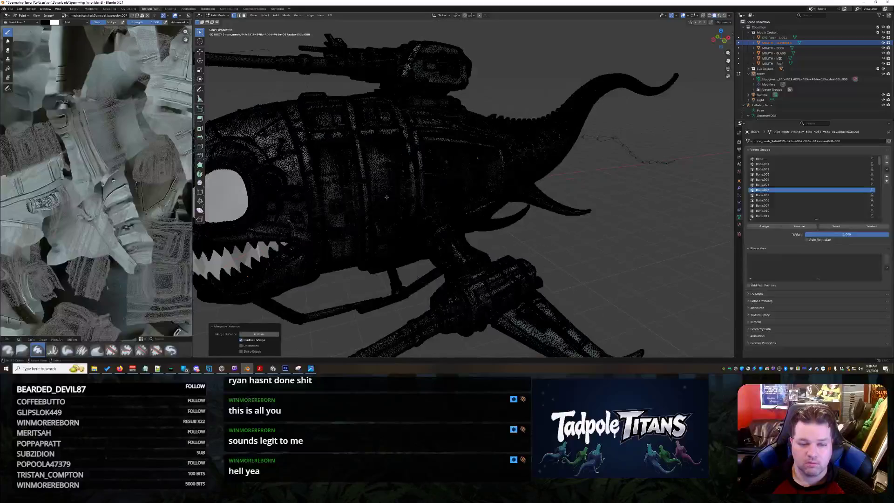
pyautogui.click(763, 73)
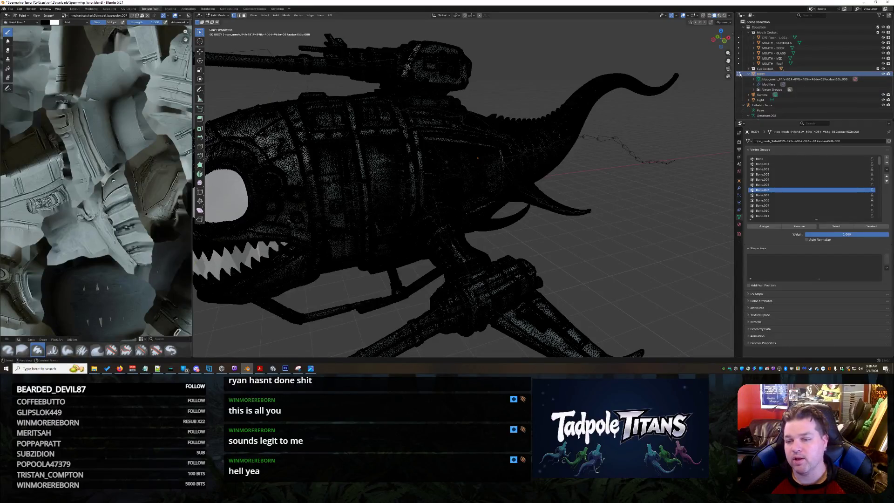
pyautogui.press('Tab')
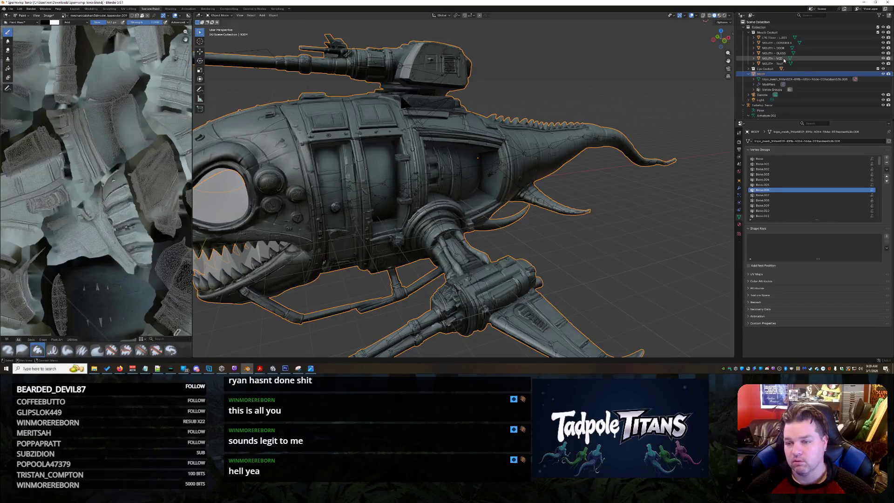
# Select EYE Wall - Back in the Eye Cockpit collection and enter Edit Mode.
pyautogui.click(773, 64)
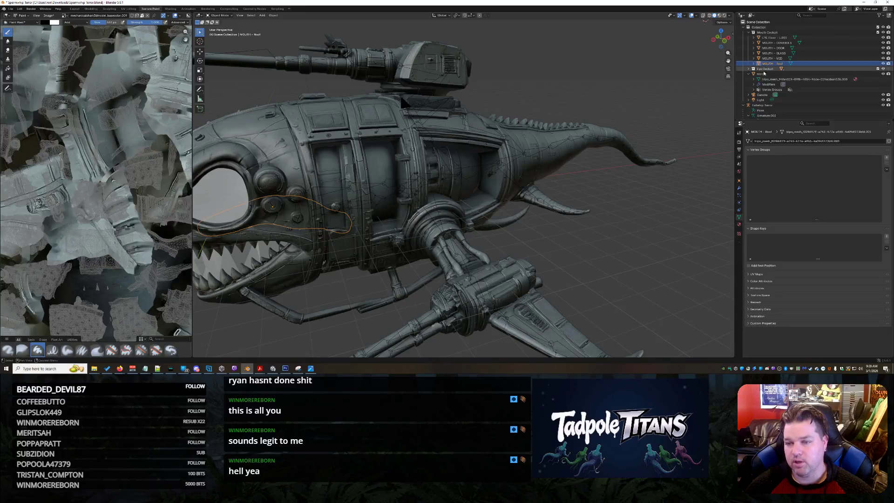
pyautogui.click(749, 68)
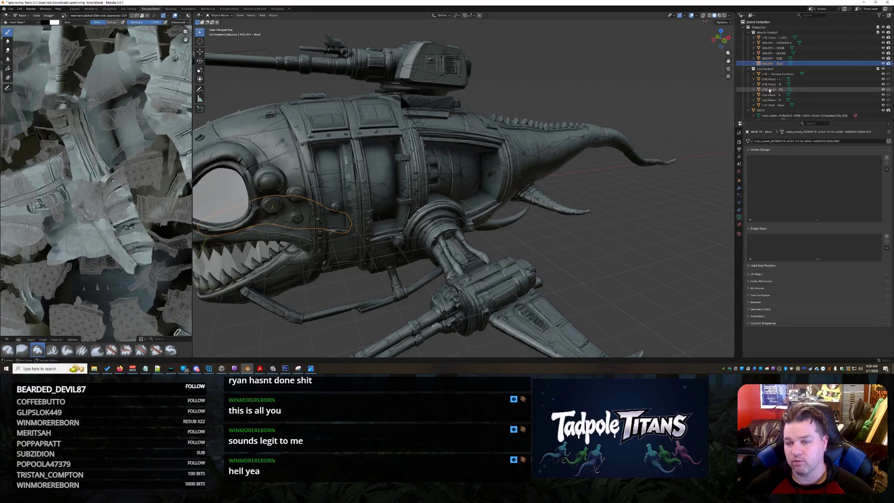
pyautogui.click(774, 105)
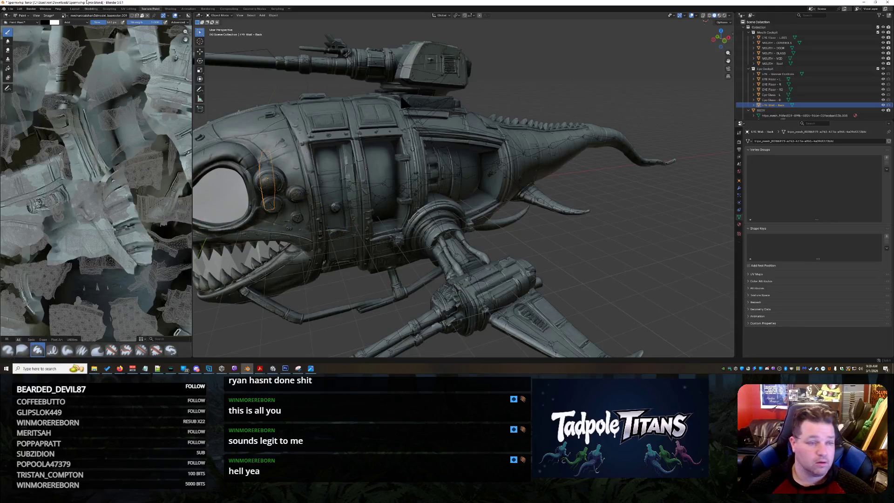
pyautogui.click(220, 16)
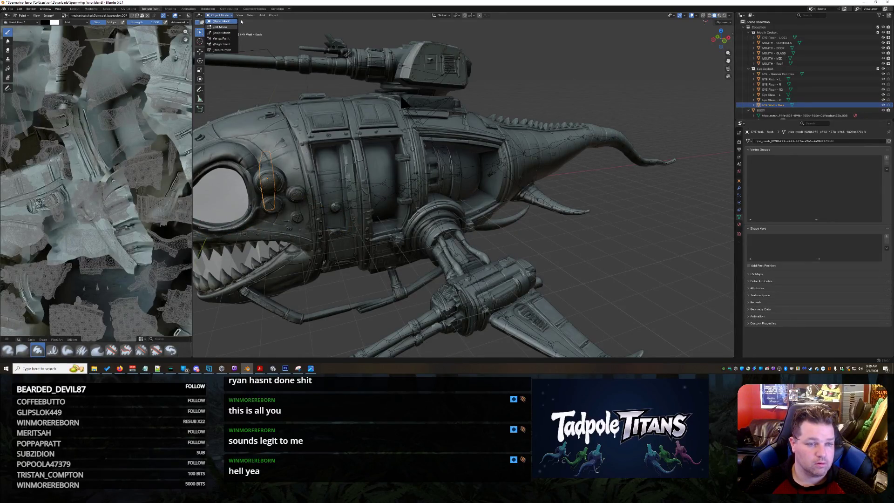
pyautogui.press('Tab')
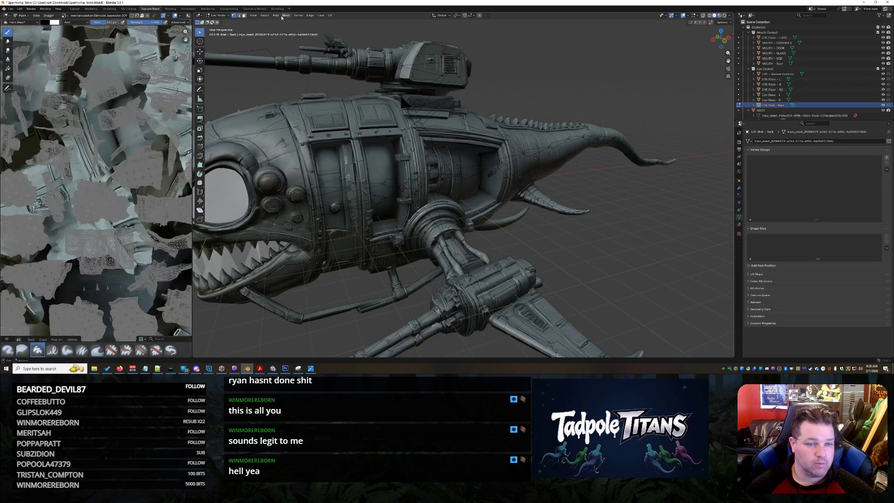
# Merge the eye wall's vertices by distance and zoom in on the shark's front.
pyautogui.click(286, 16)
pyautogui.moveTo(313, 57)
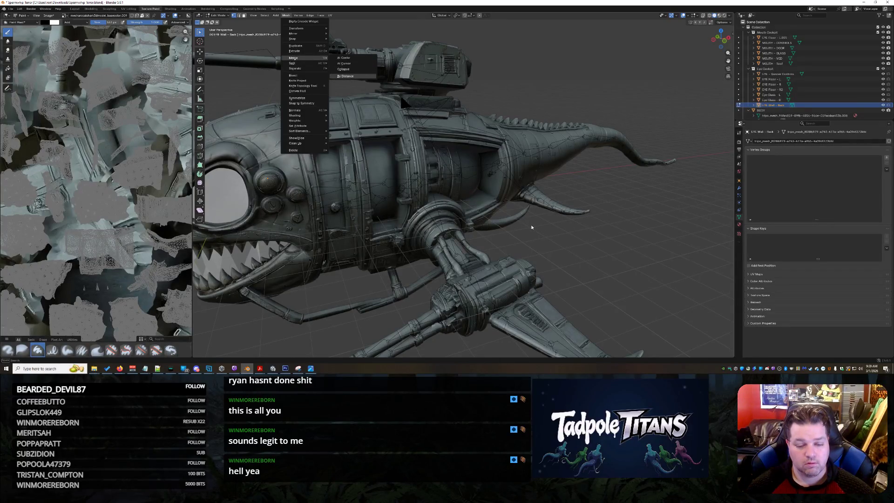
pyautogui.press('Return')
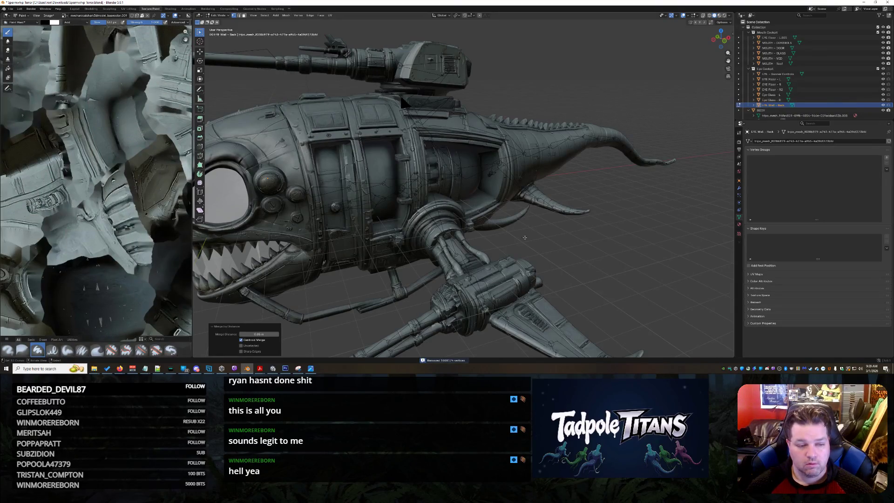
pyautogui.moveTo(310, 235)
pyautogui.mouseDown(button='middle')
pyautogui.moveTo(452, 242)
pyautogui.moveTo(507, 195)
pyautogui.moveTo(474, 208)
pyautogui.moveTo(580, 296)
pyautogui.mouseUp(button='middle')
pyautogui.scroll(8, 451, 243)
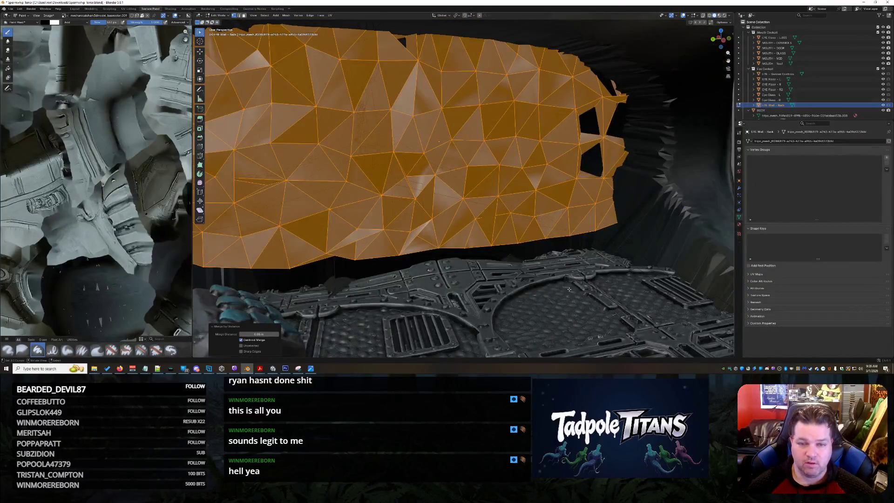
# Undo back to the dense eye-wall mesh and select all of its geometry.
pyautogui.click(570, 287)
pyautogui.hotkey('ctrl', 'z')
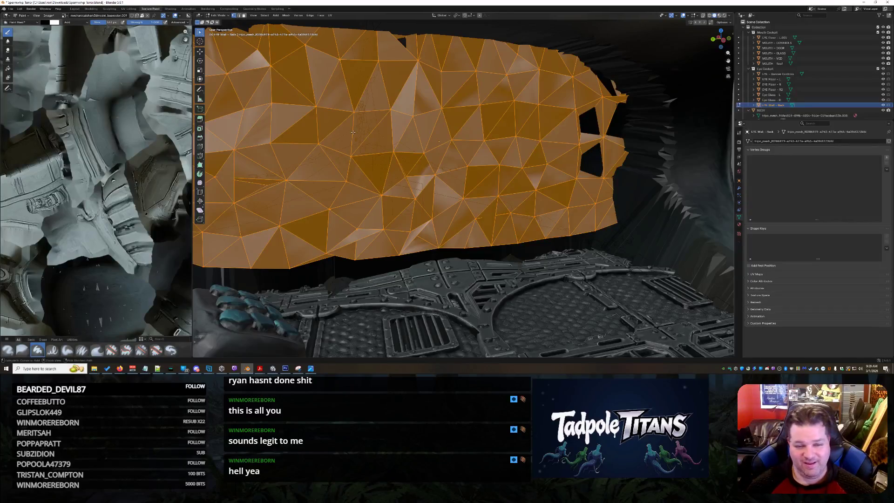
pyautogui.hotkey('ctrl', 'z')
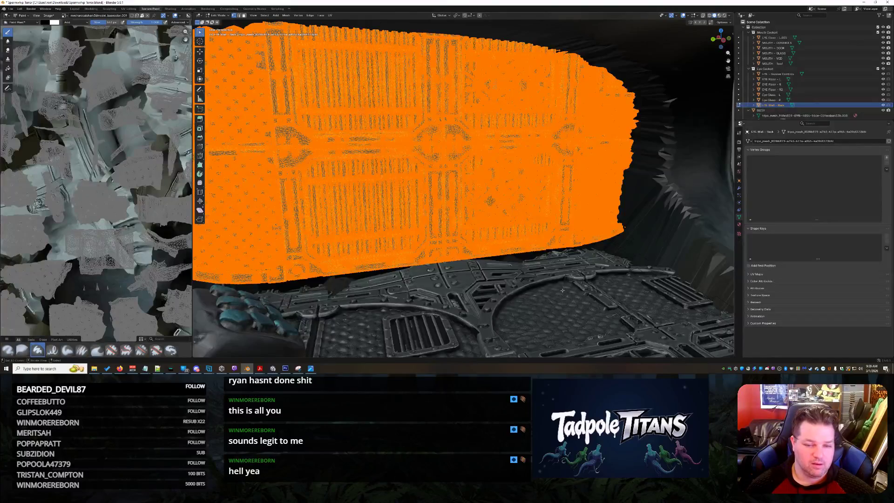
pyautogui.hotkey('alt', 'a')
pyautogui.keyDown('shift'); pyautogui.rightClick(382, 188); pyautogui.keyUp('shift')
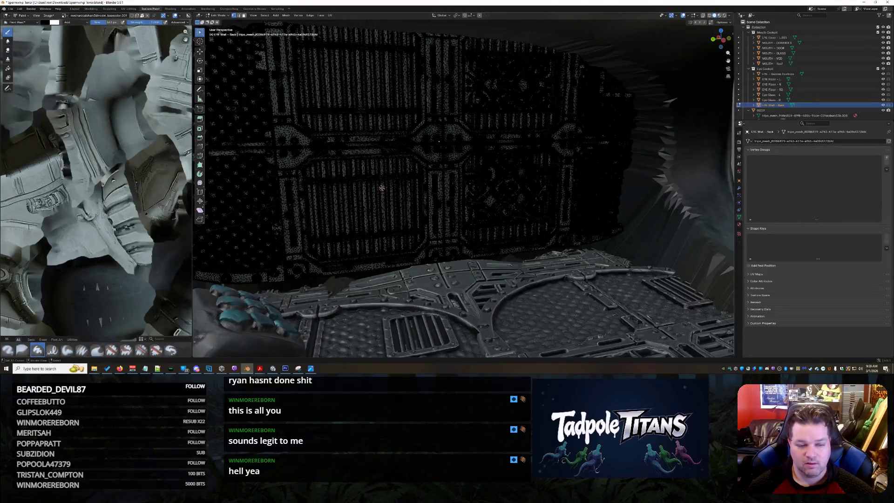
pyautogui.press('a')
pyautogui.hotkey('alt', 'a')
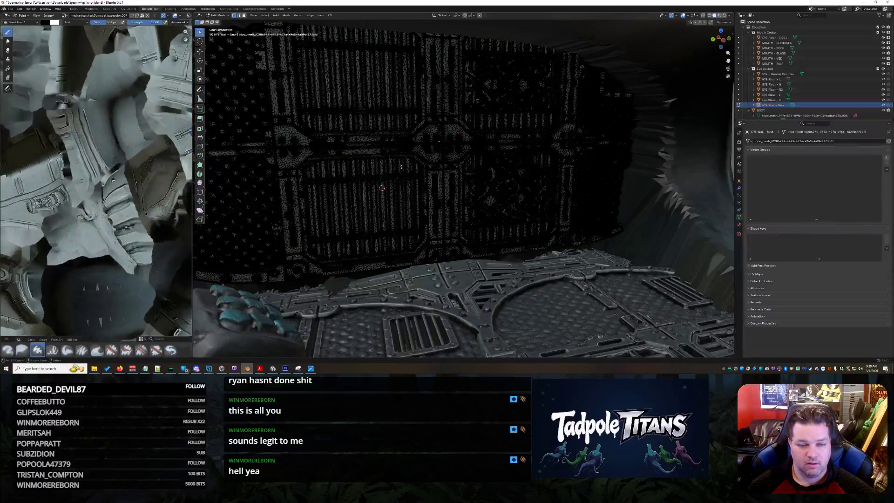
pyautogui.press('a')
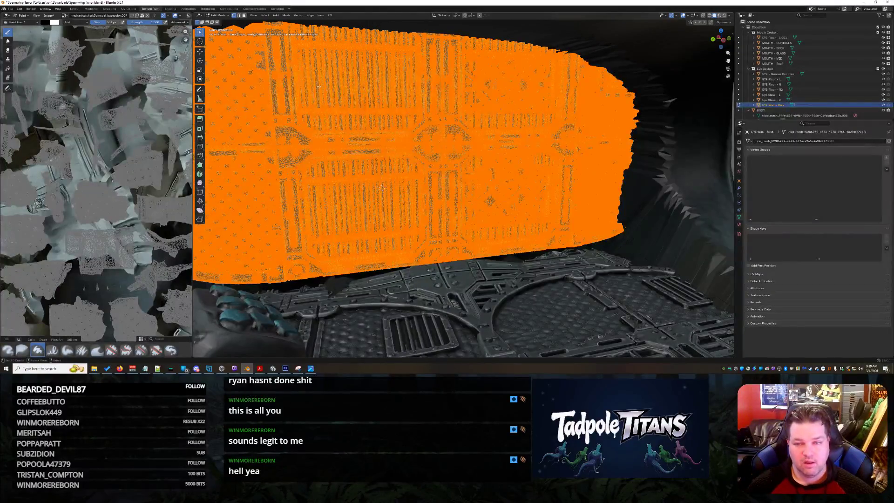
# Merge the wall's vertices by distance at 0.0005 m, then deselect everything.
pyautogui.click(286, 16)
pyautogui.moveTo(310, 34)
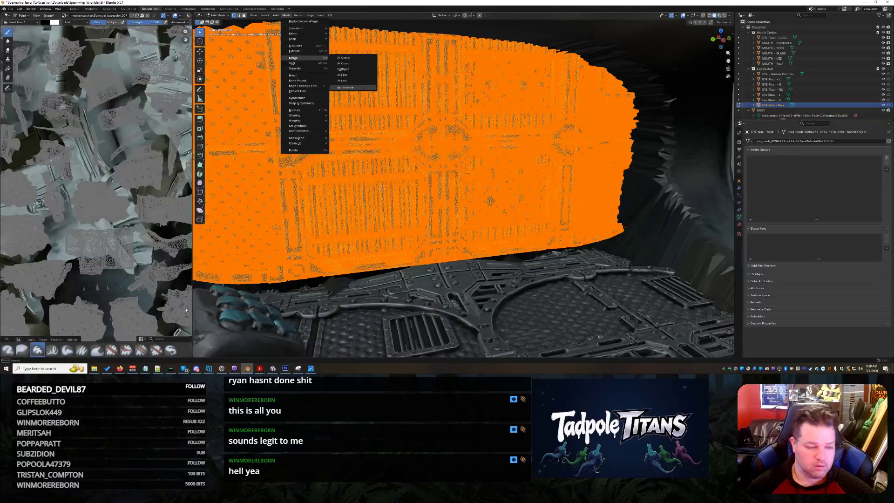
pyautogui.press('Return')
pyautogui.click(246, 334)
pyautogui.write('0.0005')
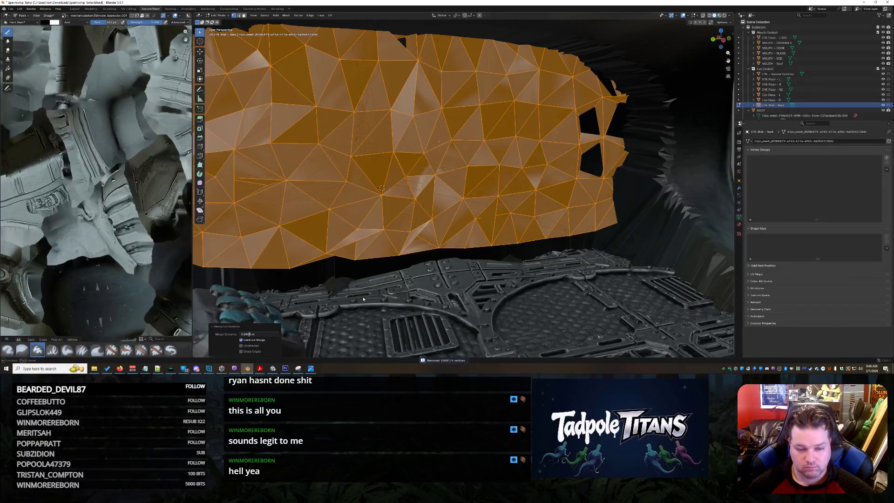
pyautogui.press('Return')
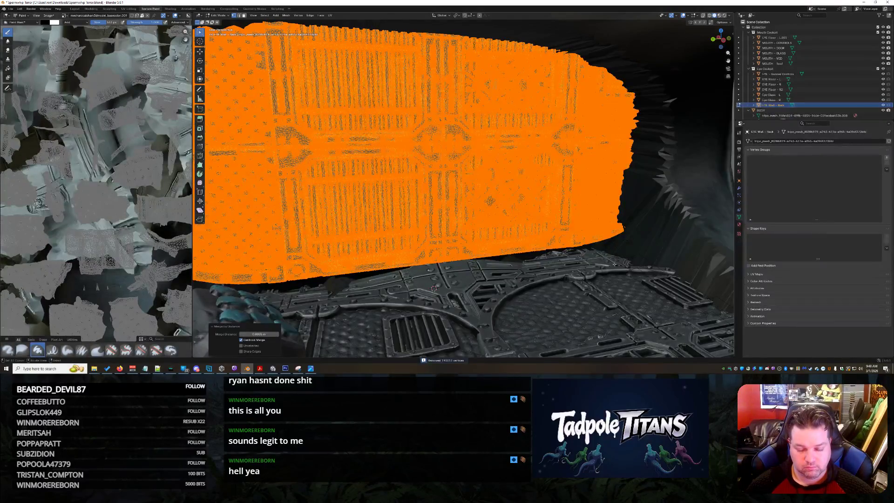
pyautogui.hotkey('alt', 'a')
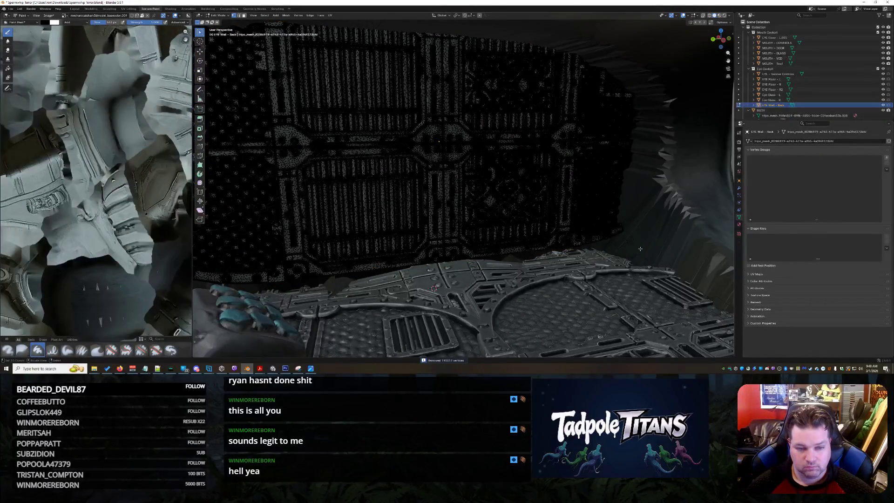
pyautogui.click(223, 15)
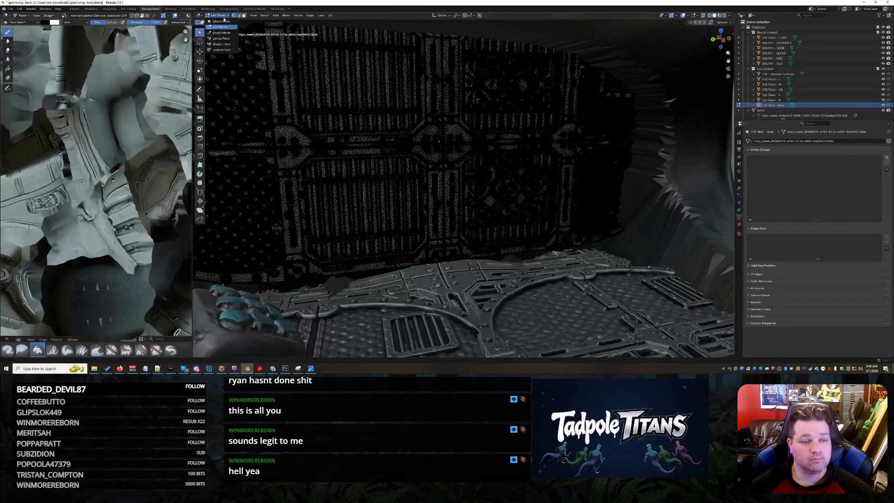
# Return the eye wall to Object Mode and select the EYE Floor - L piece in the cockpit.
pyautogui.click(222, 21)
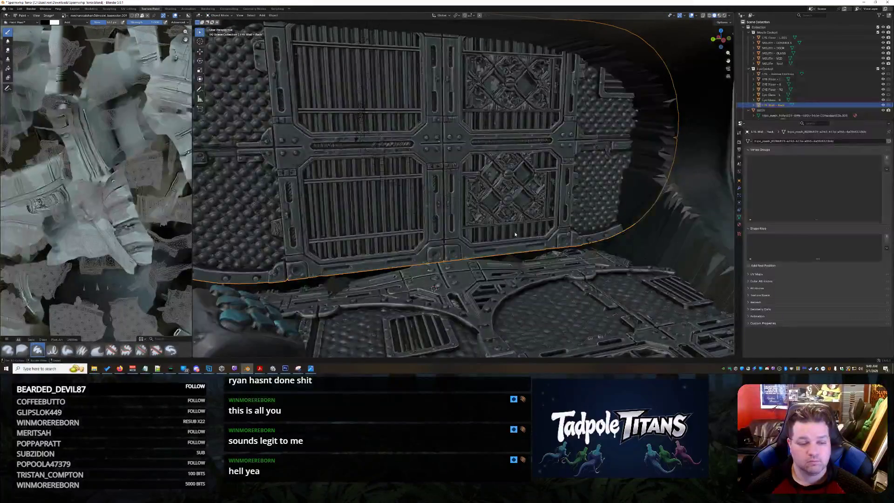
pyautogui.scroll(-10, 516, 234)
pyautogui.moveTo(516, 234)
pyautogui.mouseDown(button='middle')
pyautogui.moveTo(521, 228)
pyautogui.moveTo(465, 246)
pyautogui.mouseUp(button='middle')
pyautogui.scroll(3, 464, 246)
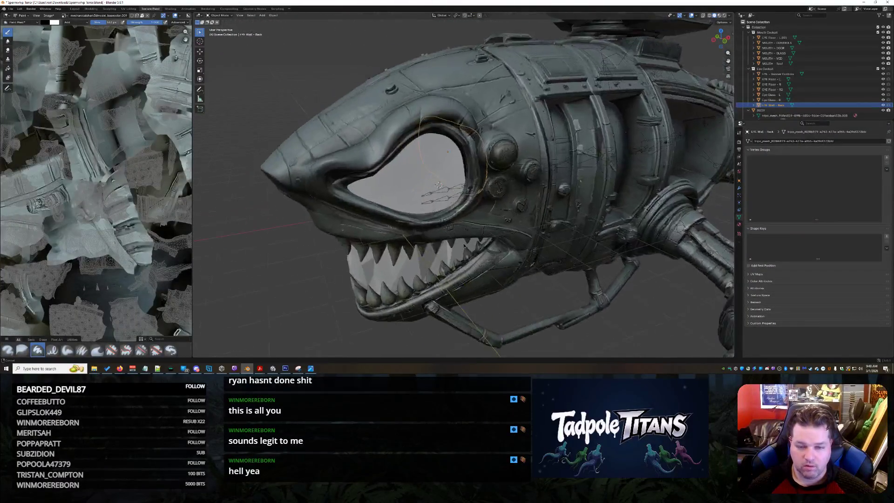
pyautogui.scroll(10, 464, 245)
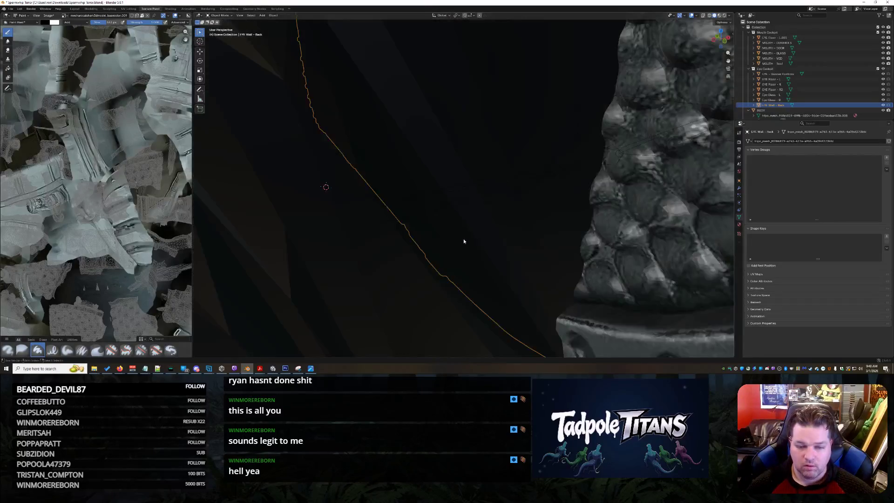
pyautogui.moveTo(465, 240)
pyautogui.mouseDown(button='middle')
pyautogui.moveTo(589, 227)
pyautogui.moveTo(517, 220)
pyautogui.mouseUp(button='middle')
pyautogui.click(432, 224)
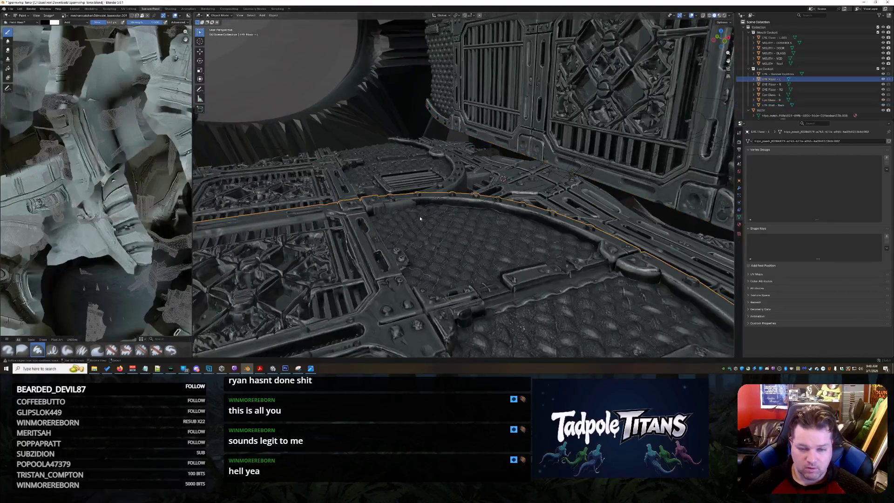
pyautogui.click(218, 16)
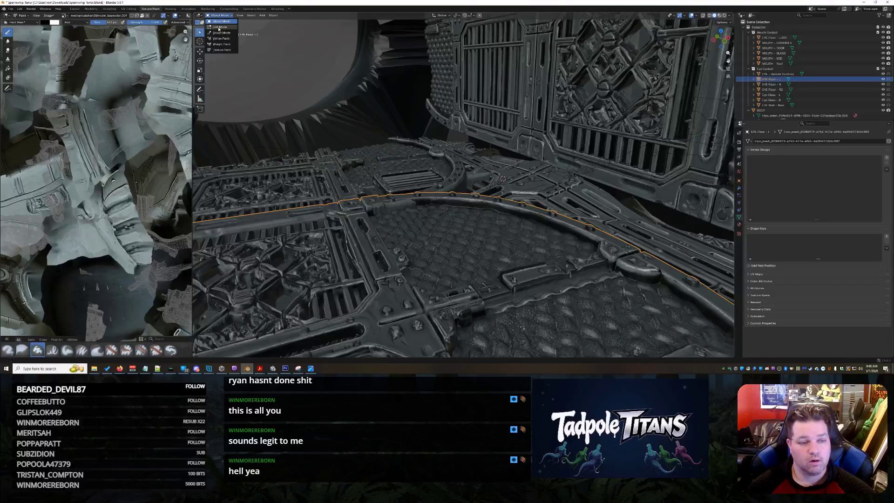
# Merge EYE Floor - L's vertices by distance at 0.005 m and return to Object Mode.
pyautogui.press('Tab')
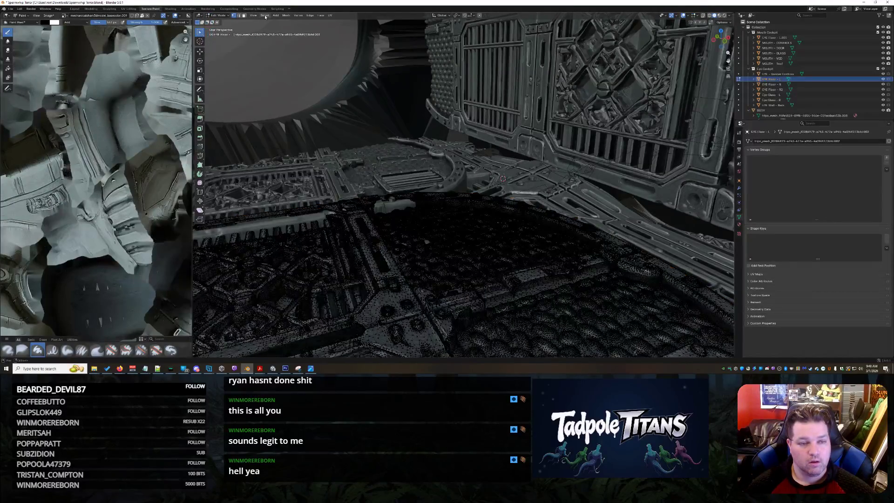
pyautogui.click(286, 15)
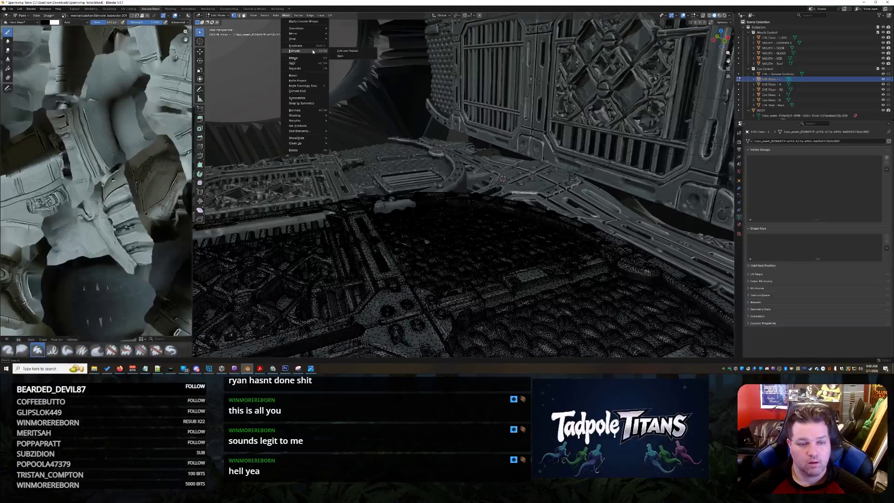
pyautogui.moveTo(315, 57)
pyautogui.click(356, 75)
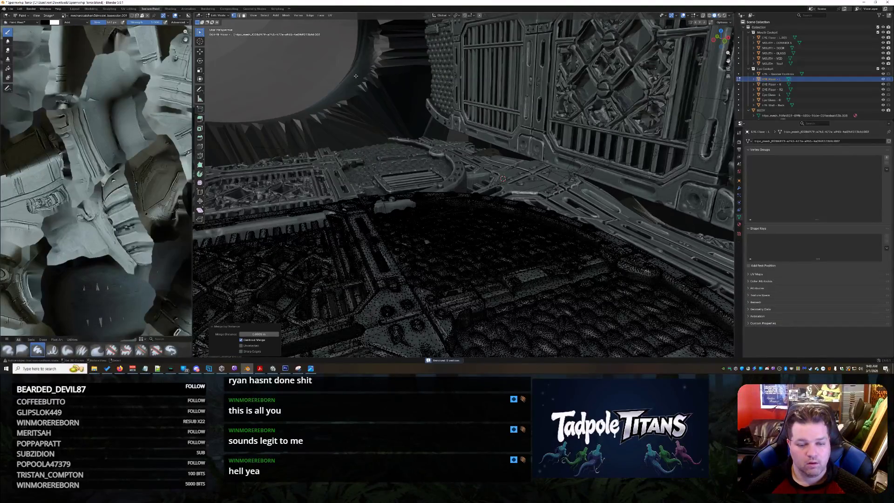
pyautogui.click(275, 334)
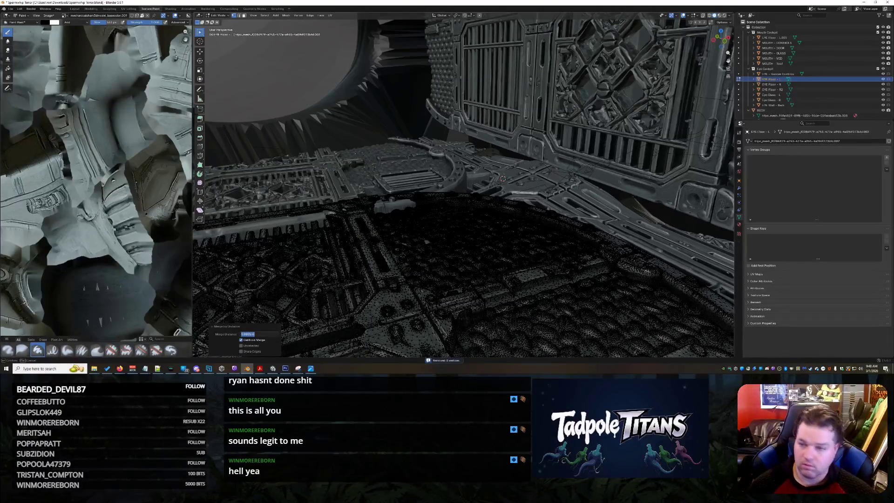
pyautogui.press('End')
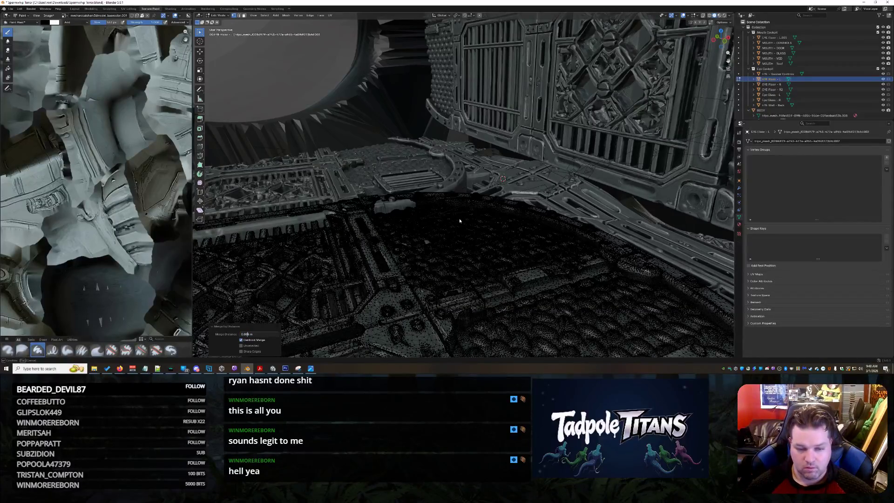
pyautogui.press('Return')
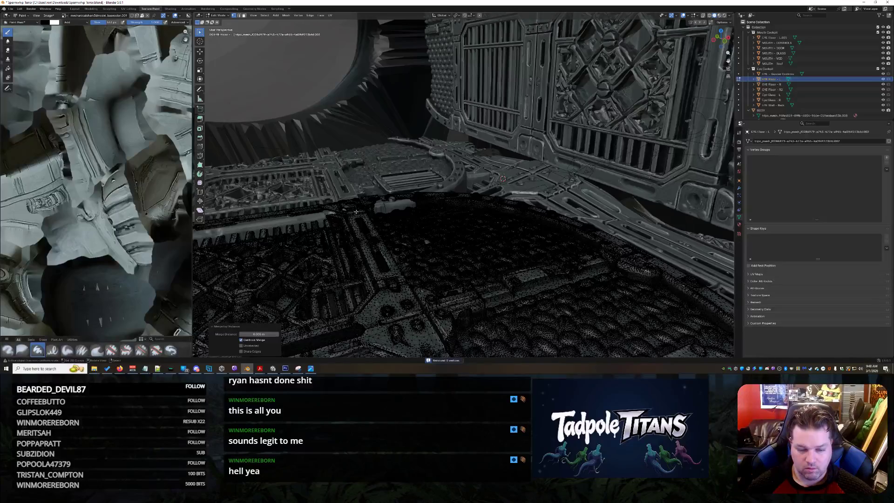
pyautogui.press('1')
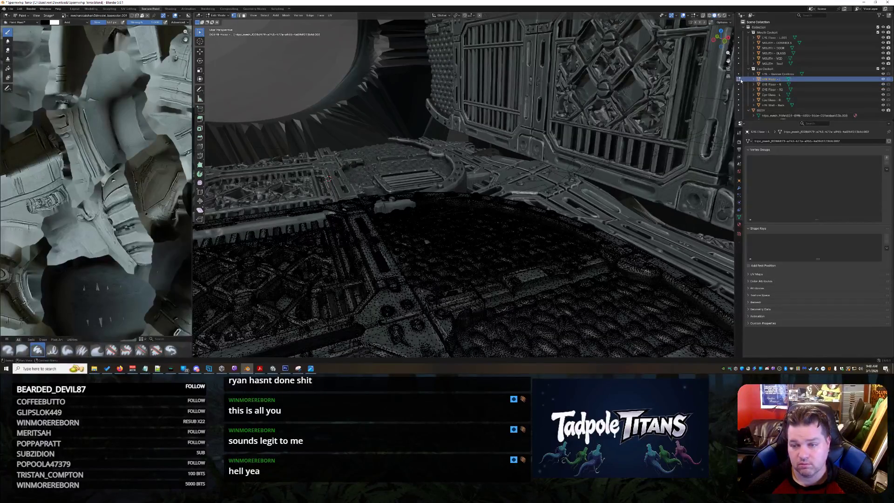
pyautogui.press('Tab')
# Select the MOUTH - Roof piece and frame it in the view.
pyautogui.press('KP_Decimal')
pyautogui.click(773, 63)
pyautogui.press('KP_Decimal')
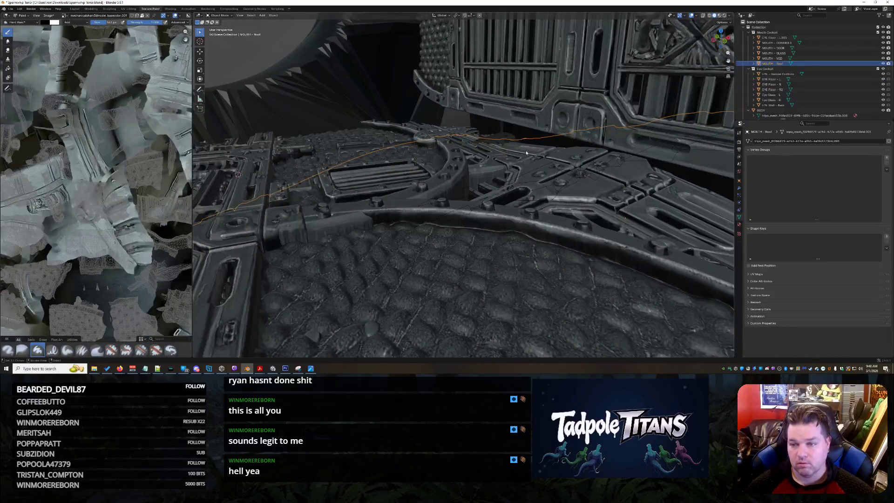
# Put MOUTH - Roof into Edit Mode and merge its vertices by distance.
pyautogui.moveTo(533, 149)
pyautogui.mouseDown(button='middle')
pyautogui.moveTo(533, 158)
pyautogui.moveTo(546, 114)
pyautogui.moveTo(549, 124)
pyautogui.moveTo(563, 99)
pyautogui.mouseUp(button='middle')
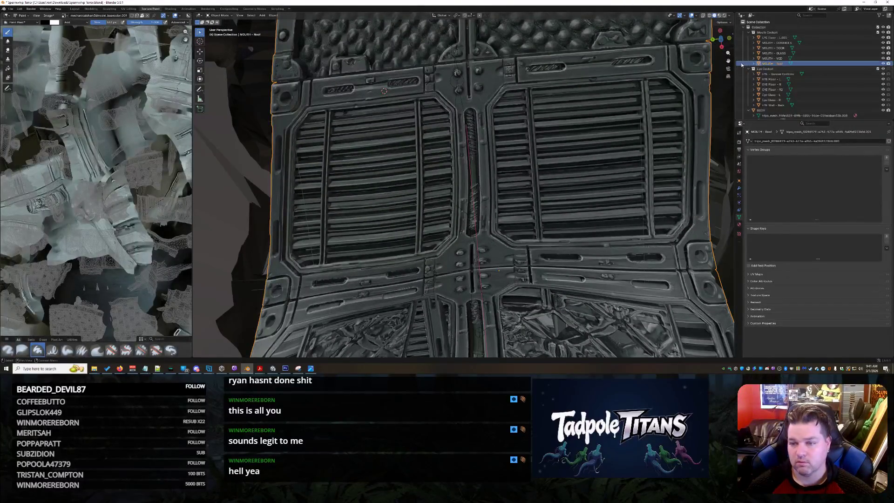
pyautogui.click(221, 15)
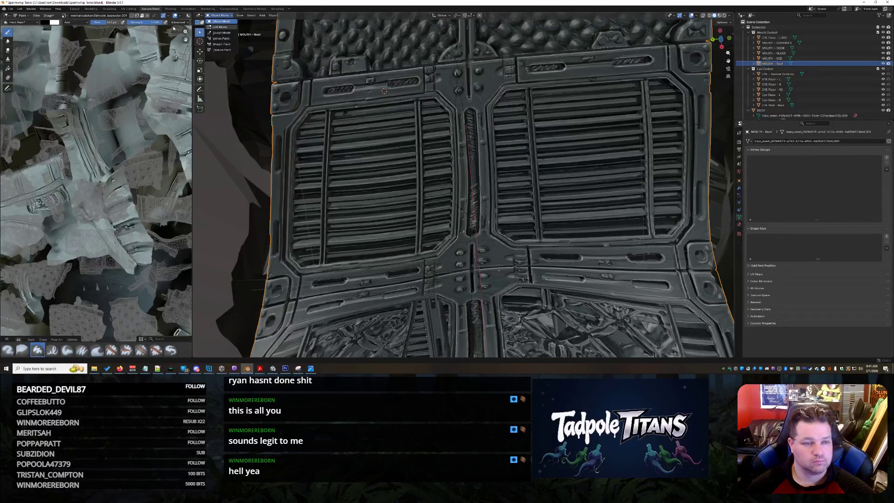
pyautogui.press('Tab')
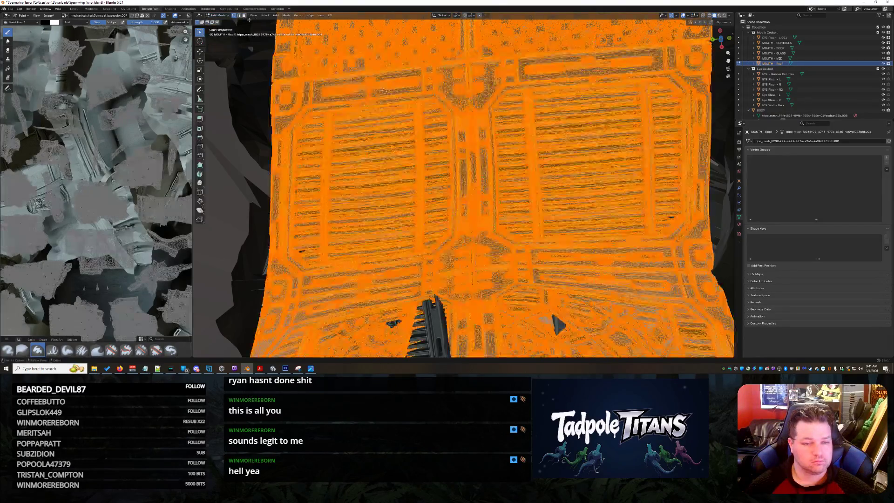
pyautogui.moveTo(475, 195)
pyautogui.mouseDown(button='middle')
pyautogui.moveTo(476, 204)
pyautogui.moveTo(467, 193)
pyautogui.mouseUp(button='middle')
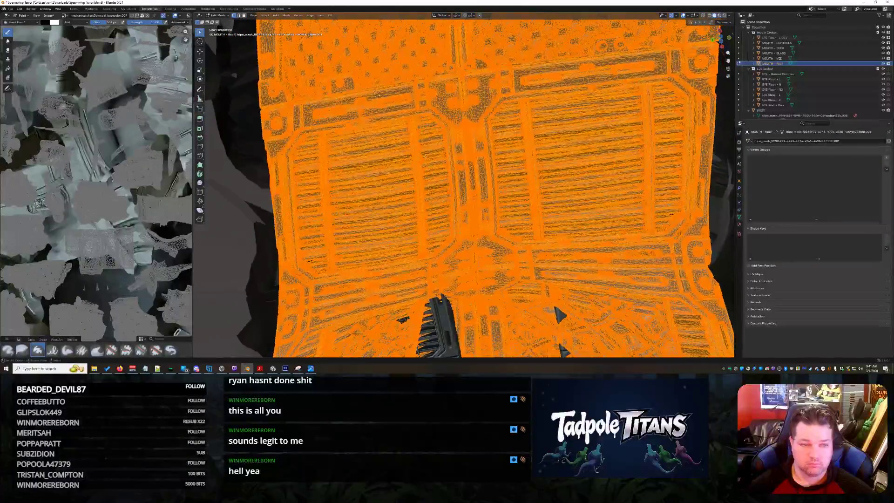
pyautogui.click(286, 15)
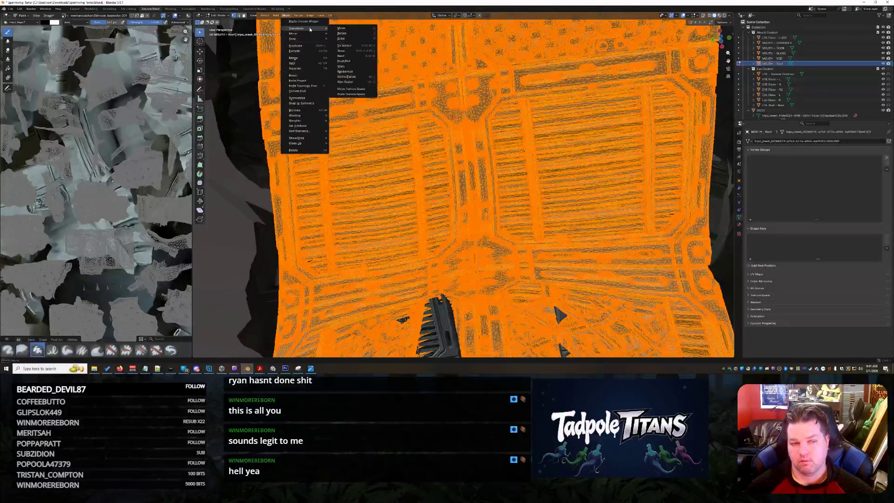
pyautogui.moveTo(307, 58)
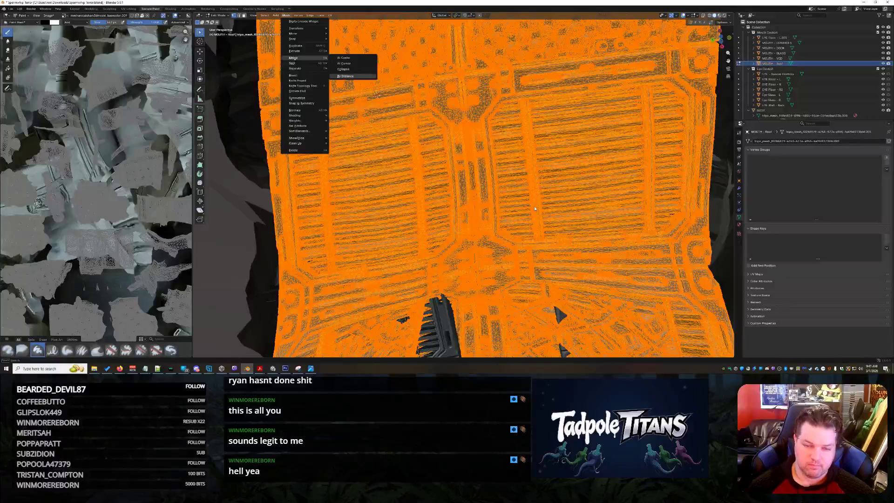
pyautogui.press('Return')
# Deselect and inspect the cleaned mouth roof, then re-enter Edit Mode with all geometry selected.
pyautogui.hotkey('alt', 'a')
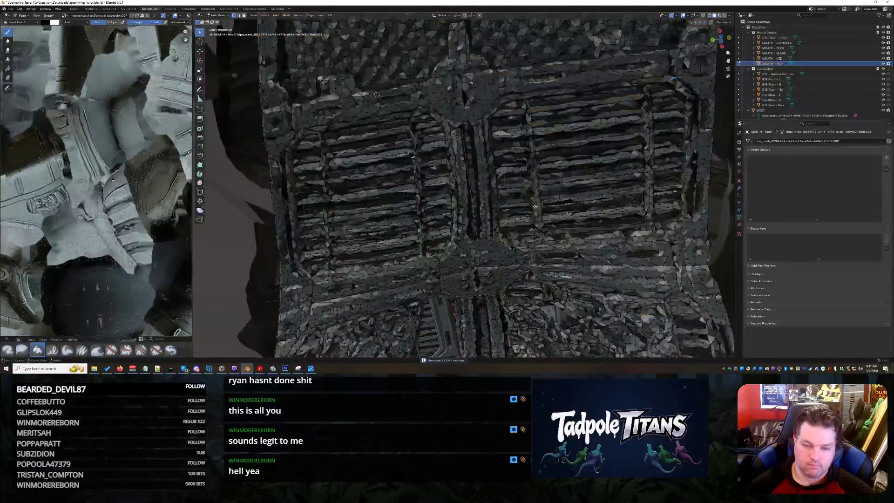
pyautogui.scroll(10, 282, 170)
pyautogui.scroll(-8, 368, 171)
pyautogui.scroll(10, 455, 174)
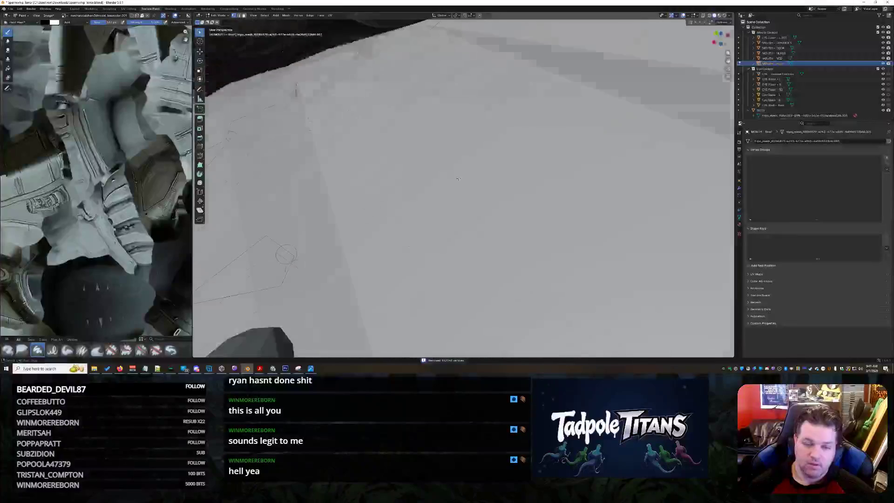
pyautogui.scroll(-10, 455, 173)
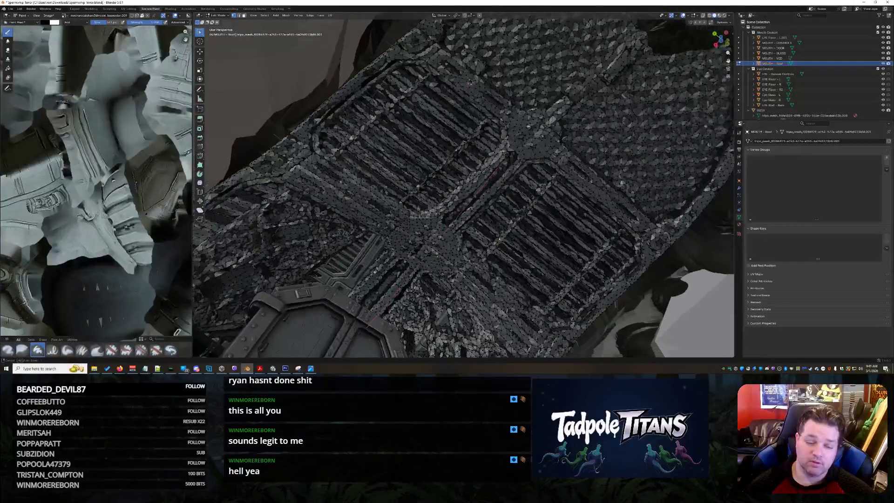
pyautogui.moveTo(456, 167); pyautogui.dragTo(345, 122, button='middle')
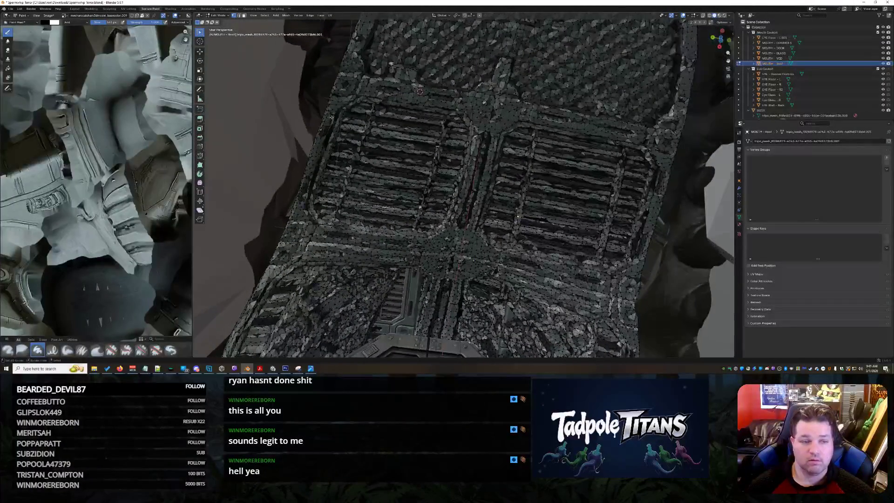
pyautogui.click(219, 16)
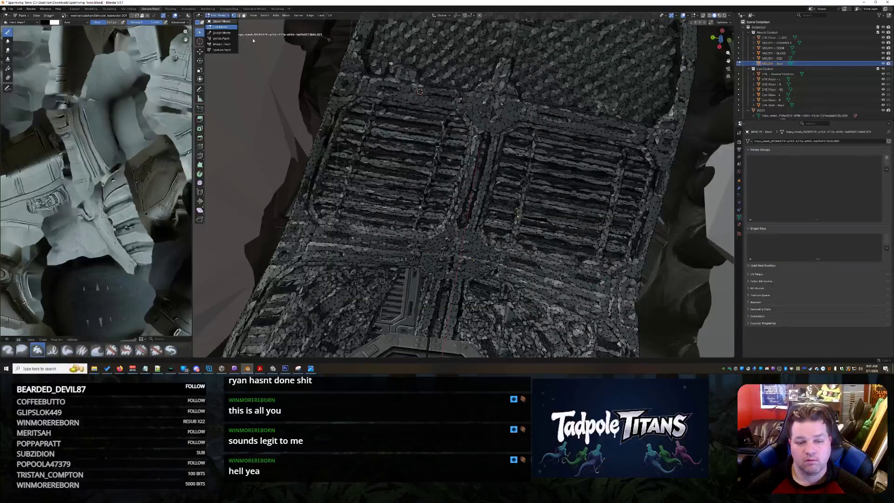
pyautogui.press('Tab')
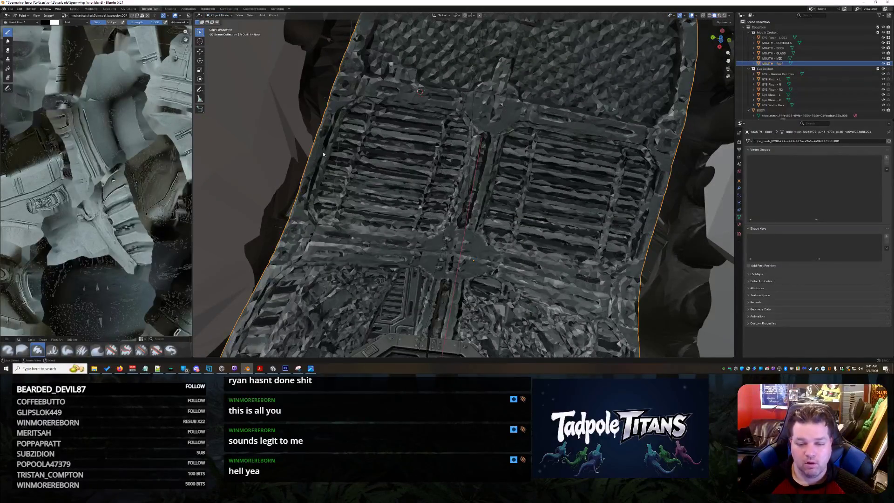
pyautogui.press('Tab')
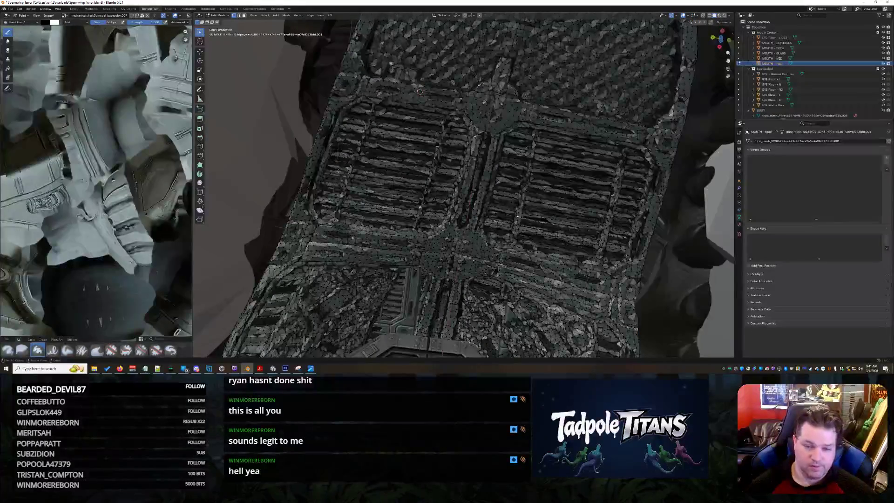
pyautogui.press('a')
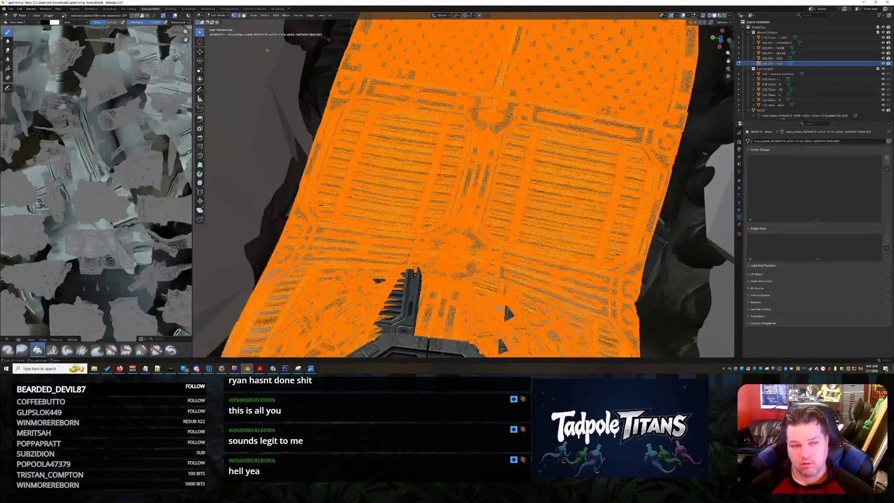
# Rerun merge by distance on the mouth roof at 0.0005 m and return to Object Mode.
pyautogui.click(286, 15)
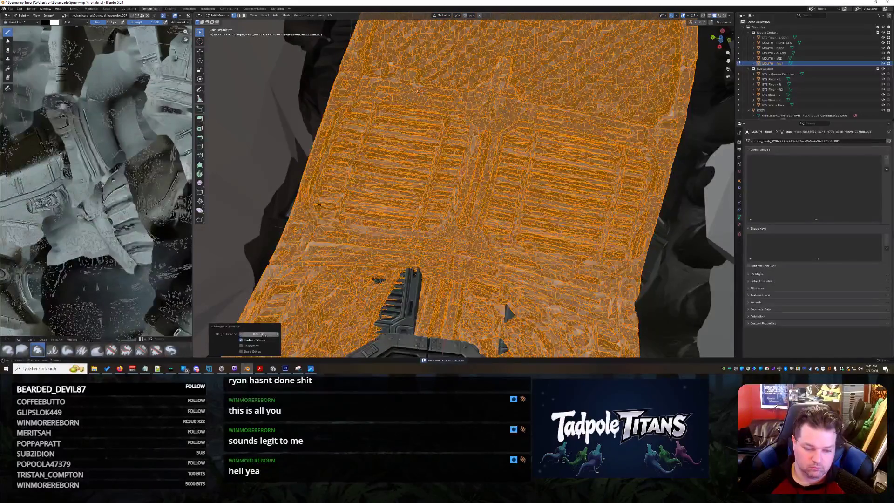
pyautogui.click(259, 334)
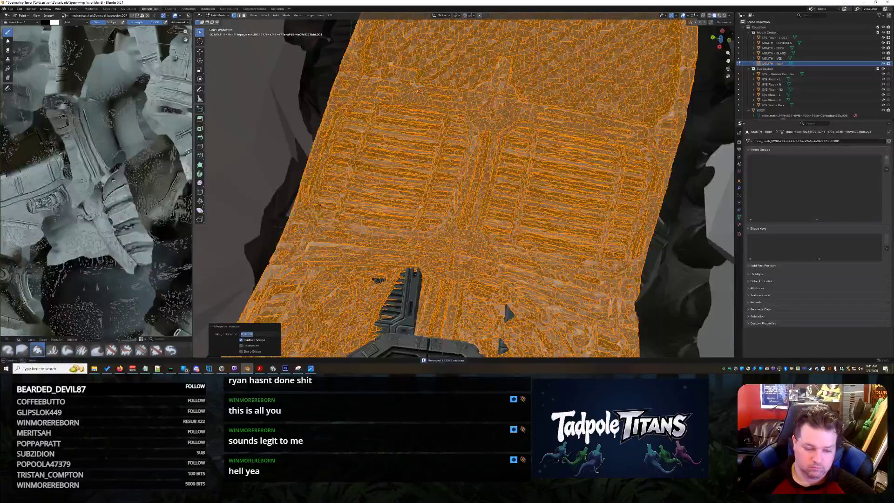
pyautogui.write('0.000')
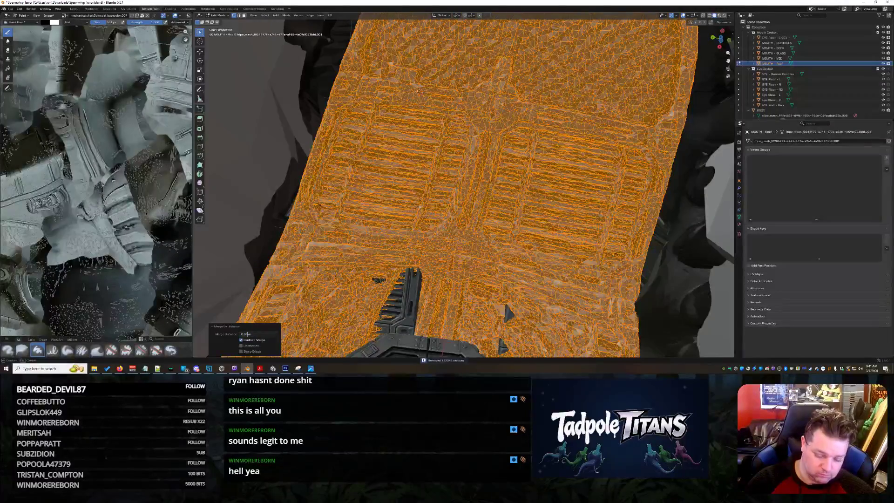
pyautogui.write('5')
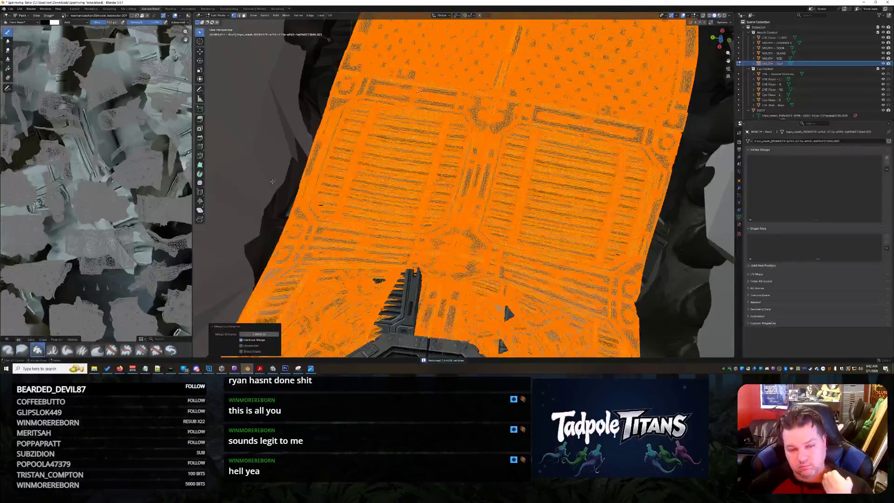
pyautogui.click(219, 16)
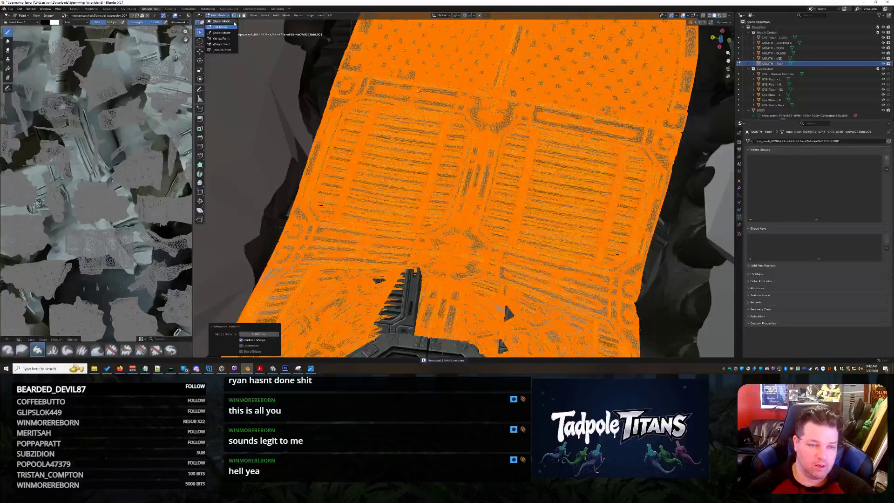
pyautogui.click(233, 22)
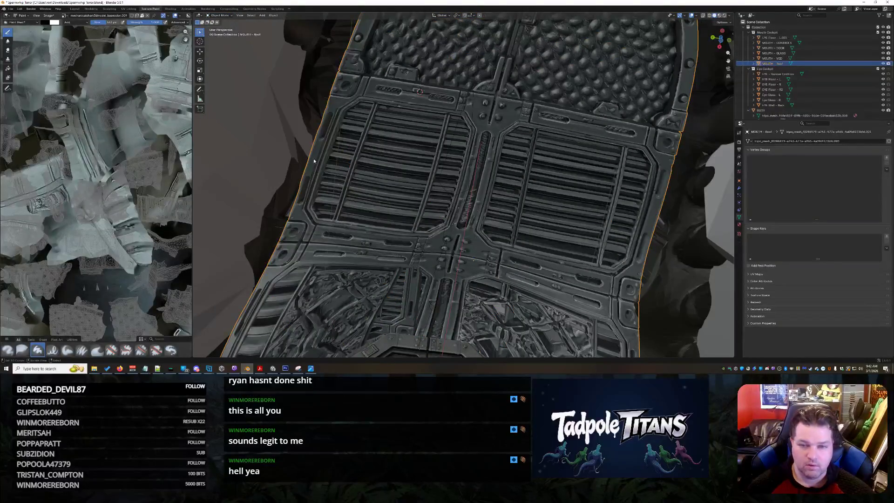
# Switch to Material Preview shading, then frame and orbit around the whole textured shark ship.
pyautogui.scroll(-6, 314, 162)
pyautogui.moveTo(317, 155)
pyautogui.mouseDown(button='middle')
pyautogui.moveTo(361, 193)
pyautogui.moveTo(419, 209)
pyautogui.mouseUp(button='middle')
pyautogui.scroll(-5, 466, 219)
pyautogui.moveTo(567, 240); pyautogui.dragTo(676, 135, button='middle')
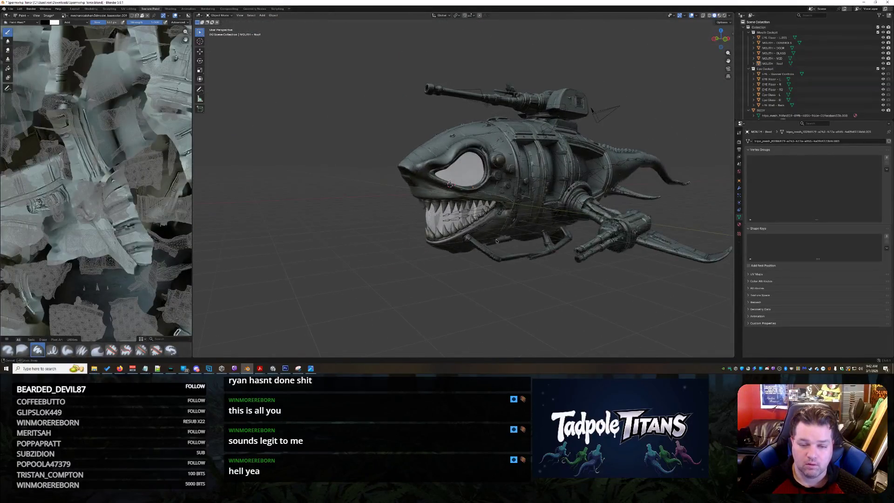
pyautogui.click(721, 15)
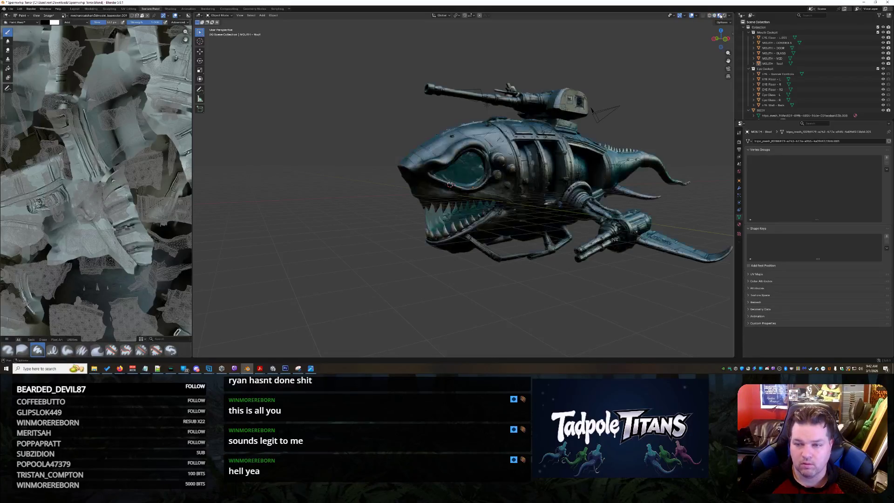
pyautogui.scroll(8, 554, 227)
pyautogui.scroll(8, 554, 226)
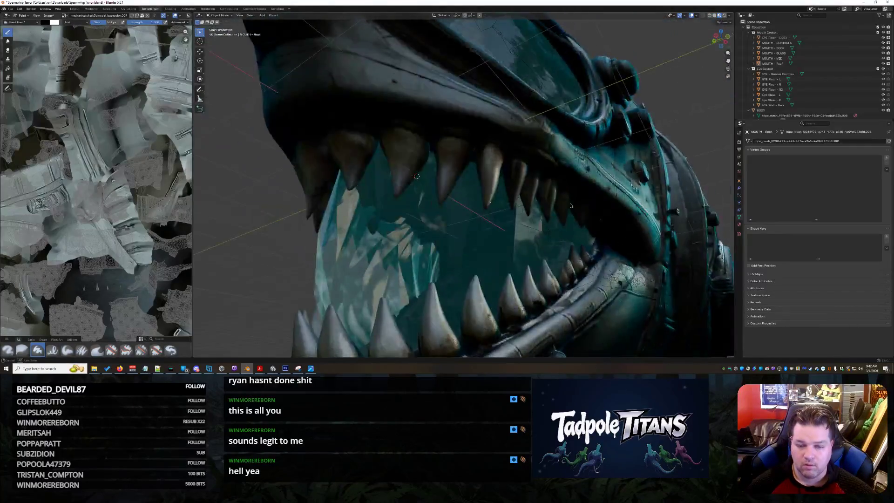
pyautogui.moveTo(570, 203)
pyautogui.mouseDown(button='middle')
pyautogui.moveTo(593, 182)
pyautogui.moveTo(630, 251)
pyautogui.mouseUp(button='middle')
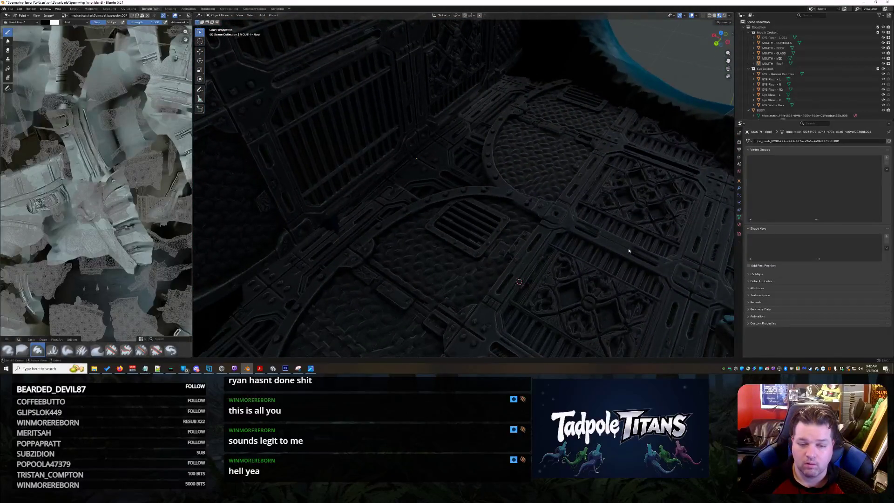
pyautogui.press('Home')
pyautogui.moveTo(585, 228); pyautogui.dragTo(522, 205, button='middle')
pyautogui.scroll(4, 512, 202)
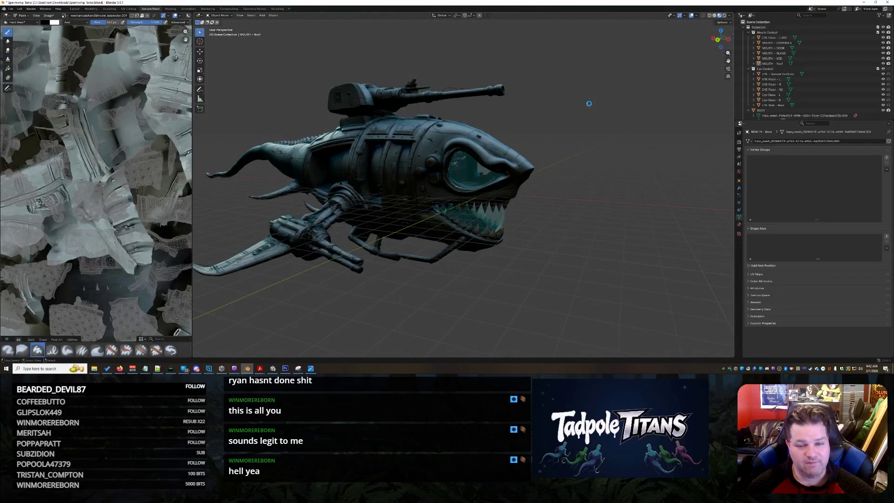
pyautogui.click(12, 9)
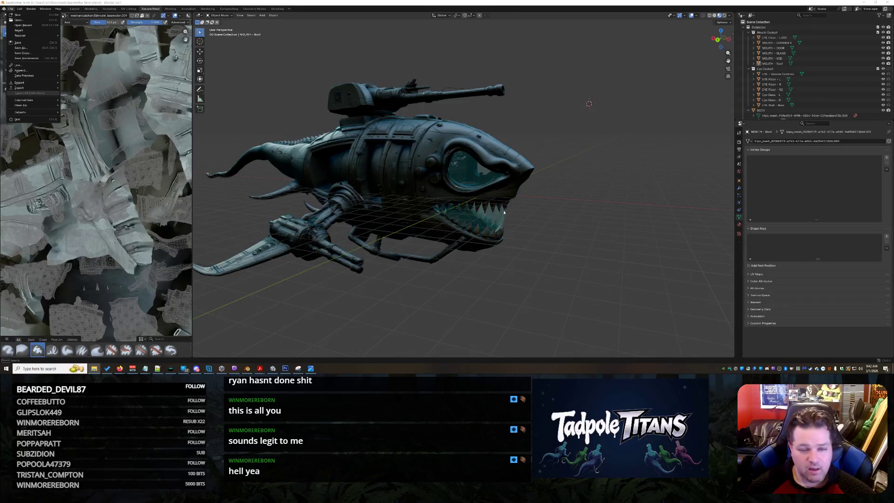
pyautogui.press('Escape')
pyautogui.scroll(8, 556, 196)
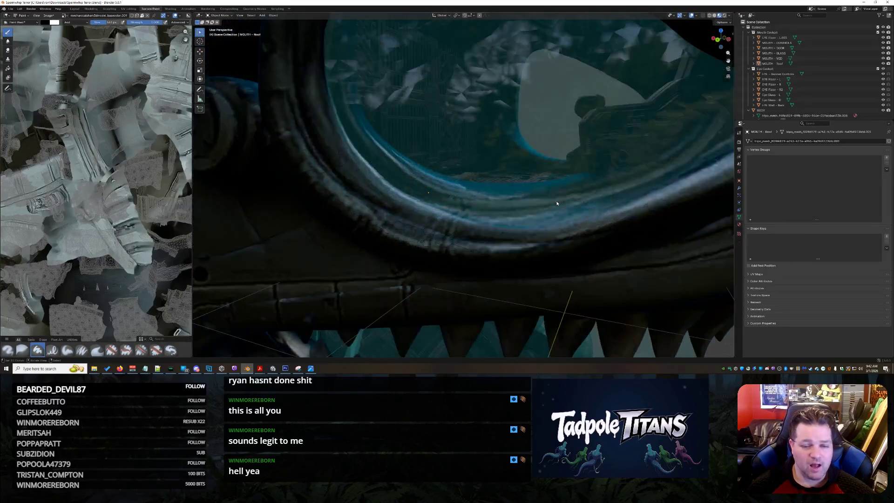
pyautogui.moveTo(557, 204)
pyautogui.mouseDown(button='middle')
pyautogui.moveTo(530, 185)
pyautogui.moveTo(449, 175)
pyautogui.moveTo(440, 197)
pyautogui.moveTo(504, 138)
pyautogui.moveTo(501, 158)
pyautogui.mouseUp(button='middle')
# Select the MOUTH - DOOR mesh inside the shark's mouth cockpit and zoom in on it.
pyautogui.click(496, 168)
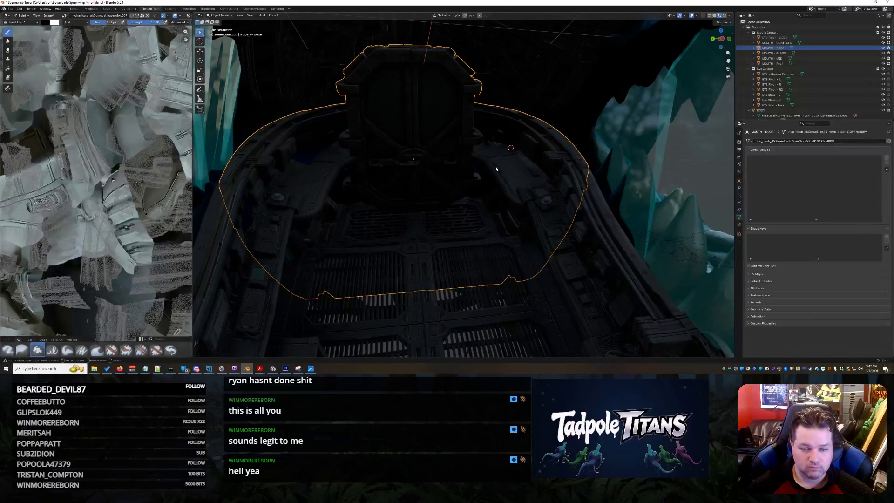
pyautogui.scroll(1, 496, 166)
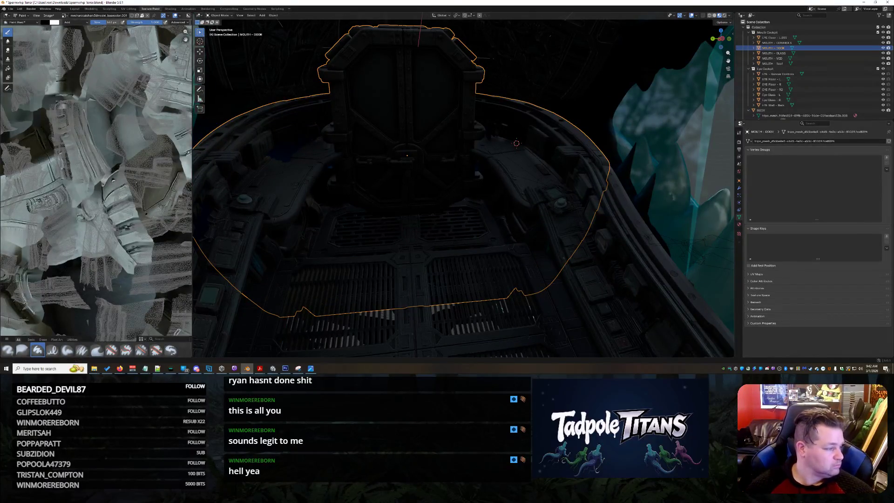
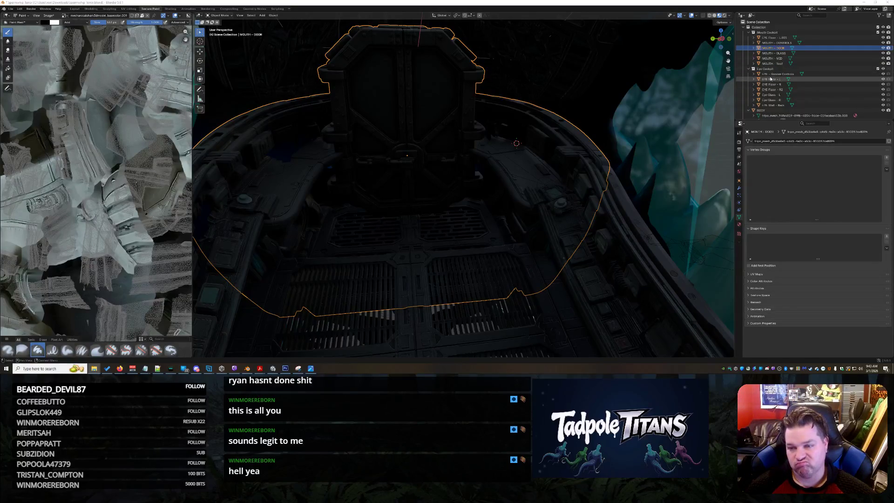
# Merge the MOUTH - DOOR mesh's overlapping vertices by distance in Edit Mode, then deselect and return to Object Mode.
pyautogui.click(219, 16)
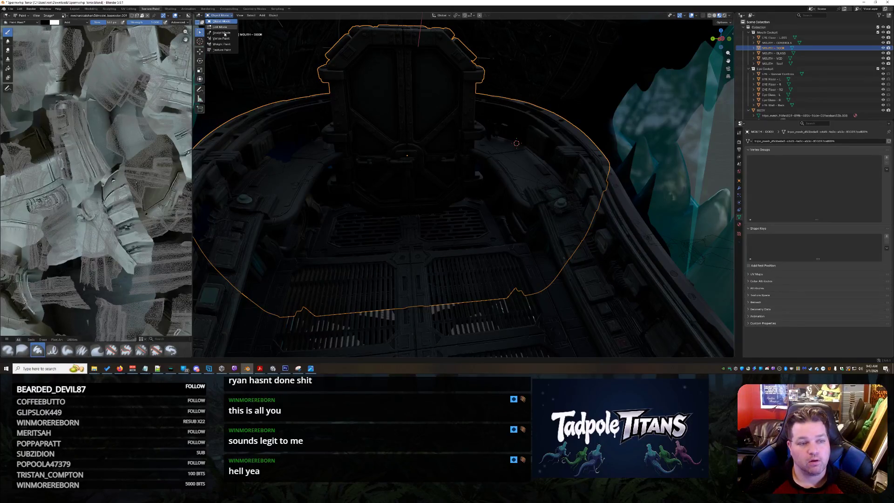
pyautogui.click(221, 27)
pyautogui.click(285, 16)
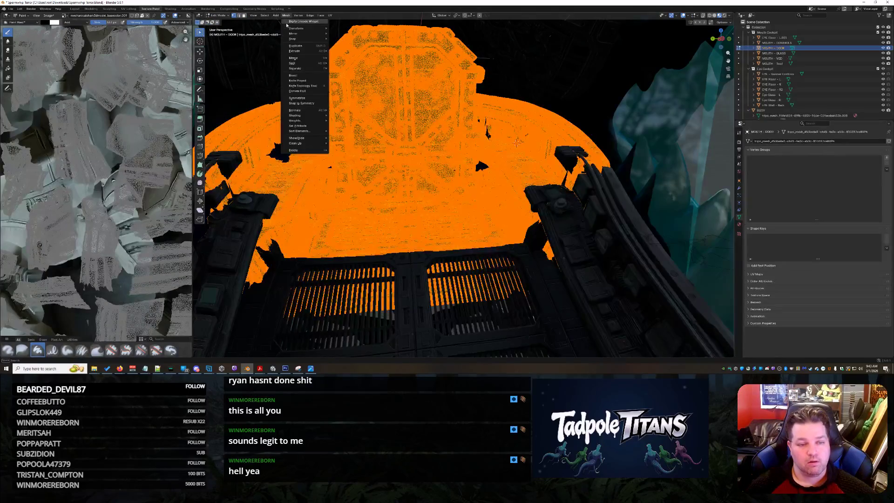
pyautogui.moveTo(307, 58)
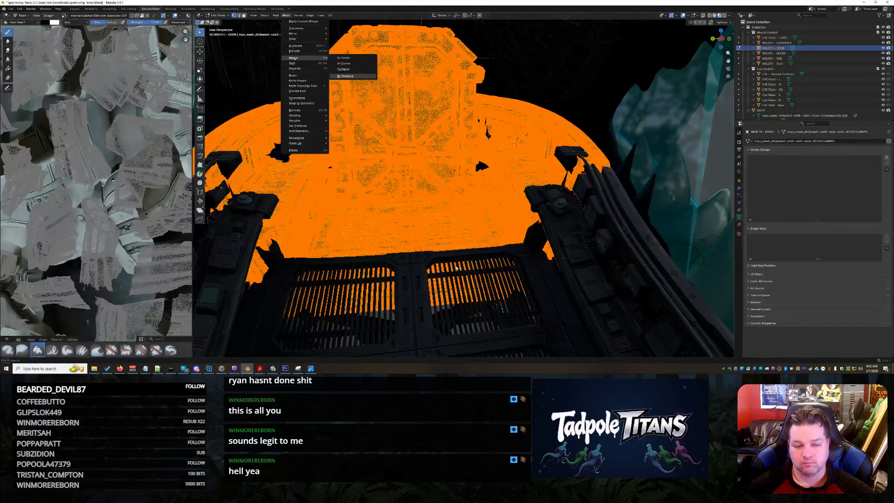
pyautogui.click(345, 75)
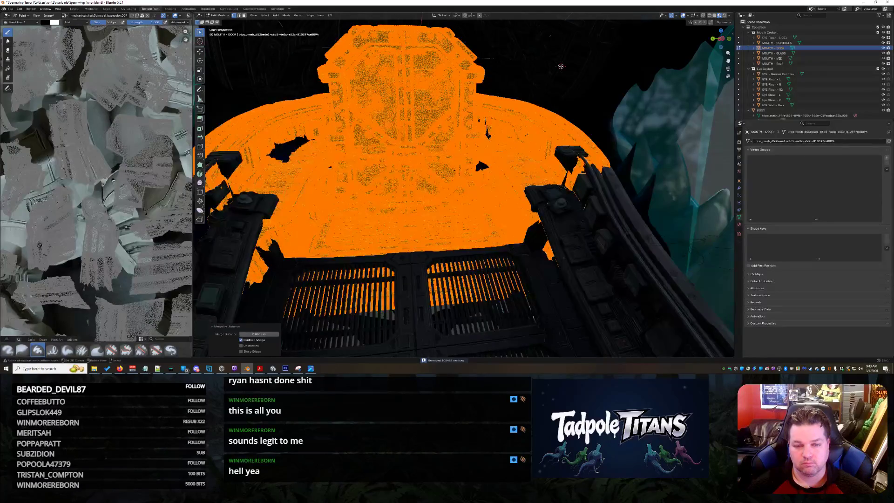
pyautogui.hotkey('alt', 'a')
pyautogui.keyDown('shift'); pyautogui.rightClick(528, 70); pyautogui.keyUp('shift')
pyautogui.click(218, 16)
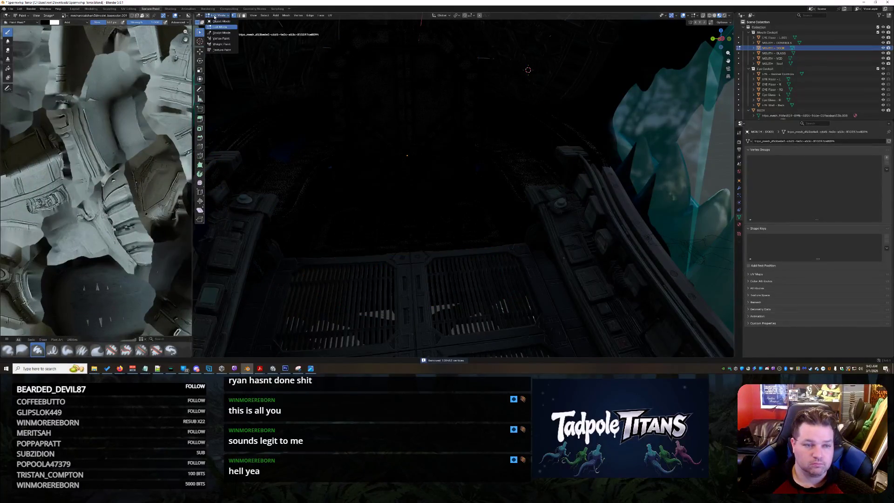
pyautogui.click(222, 21)
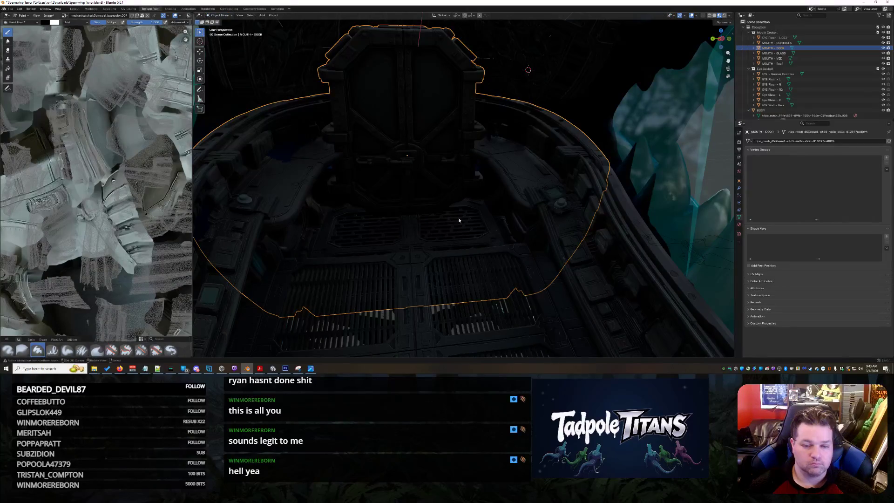
# Select MOUTH - MID, merge its vertices by distance in Edit Mode, and return to Object Mode.
pyautogui.click(520, 244)
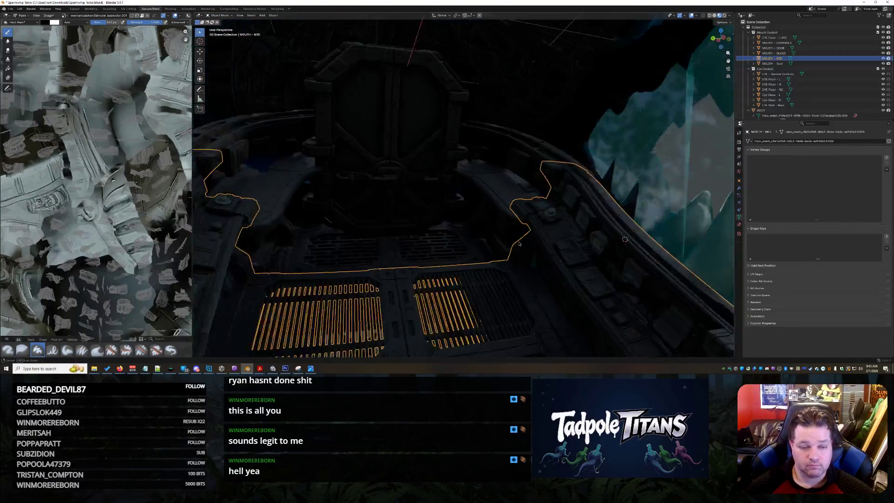
pyautogui.moveTo(519, 243)
pyautogui.mouseDown(button='middle')
pyautogui.moveTo(510, 241)
pyautogui.moveTo(531, 242)
pyautogui.moveTo(501, 247)
pyautogui.moveTo(512, 226)
pyautogui.moveTo(550, 220)
pyautogui.moveTo(566, 196)
pyautogui.mouseUp(button='middle')
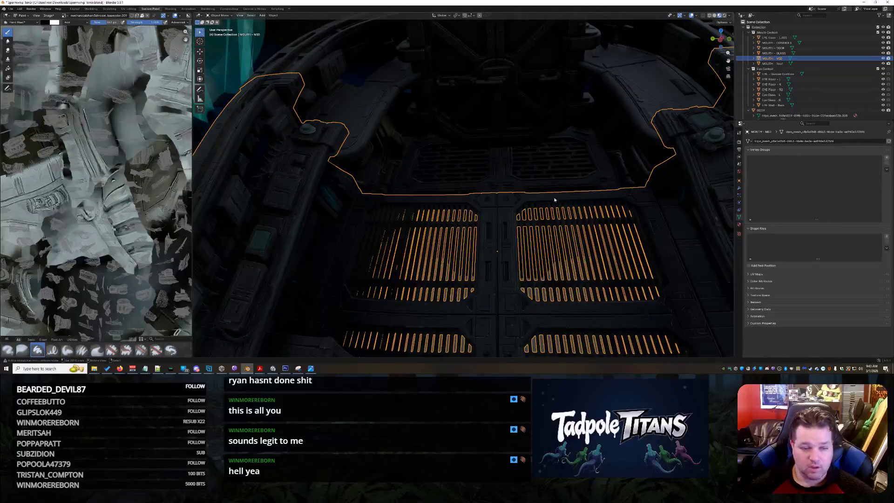
pyautogui.click(220, 15)
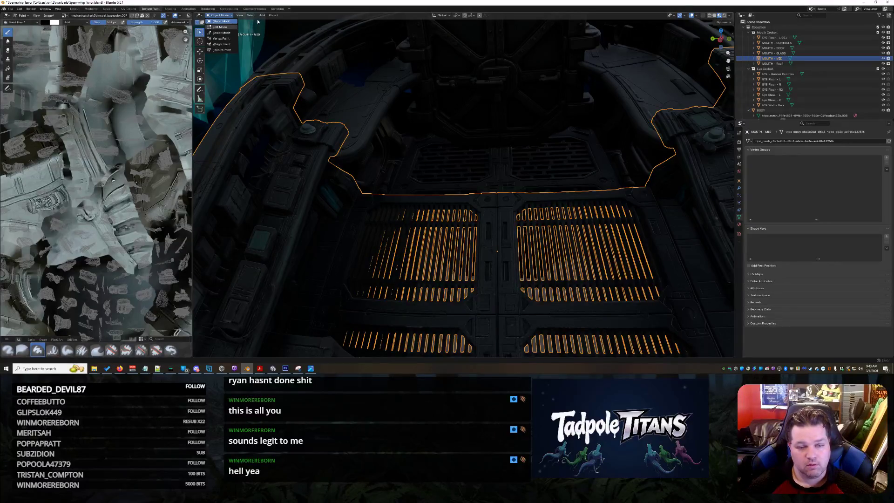
pyautogui.press('Tab')
pyautogui.click(286, 15)
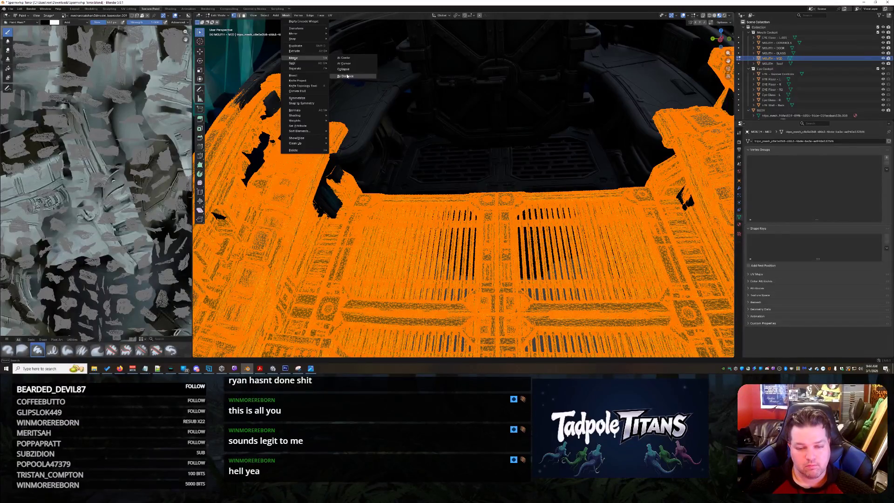
pyautogui.click(346, 77)
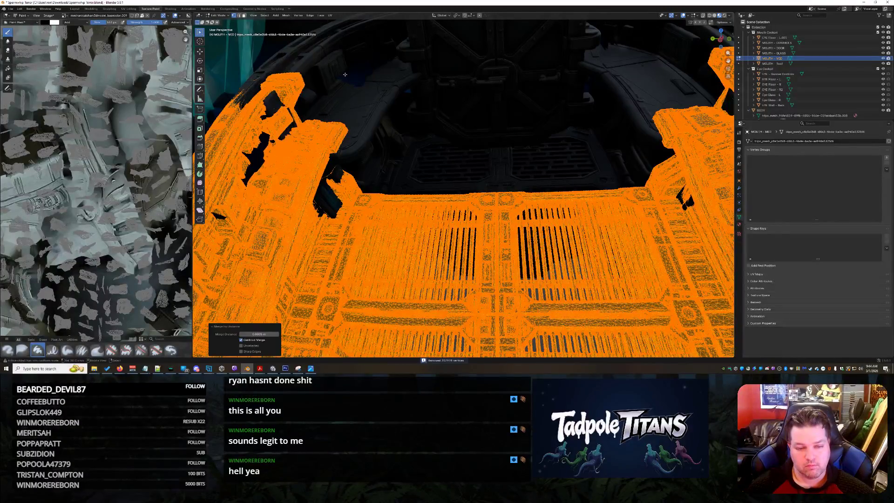
pyautogui.click(219, 15)
pyautogui.click(218, 21)
# Select the MOUTH - DOOR object and orbit the view toward the teeth.
pyautogui.keyDown('shift'); pyautogui.rightClick(476, 134); pyautogui.keyUp('shift')
pyautogui.click(518, 162)
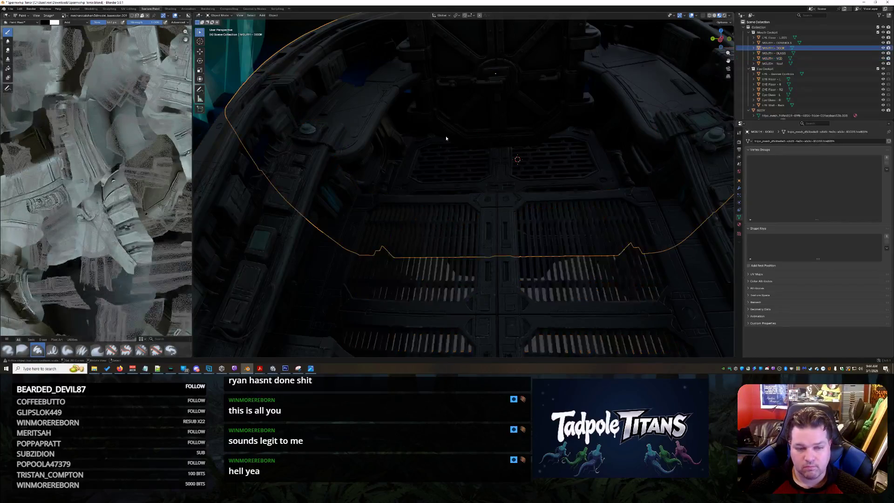
pyautogui.scroll(6, 518, 162)
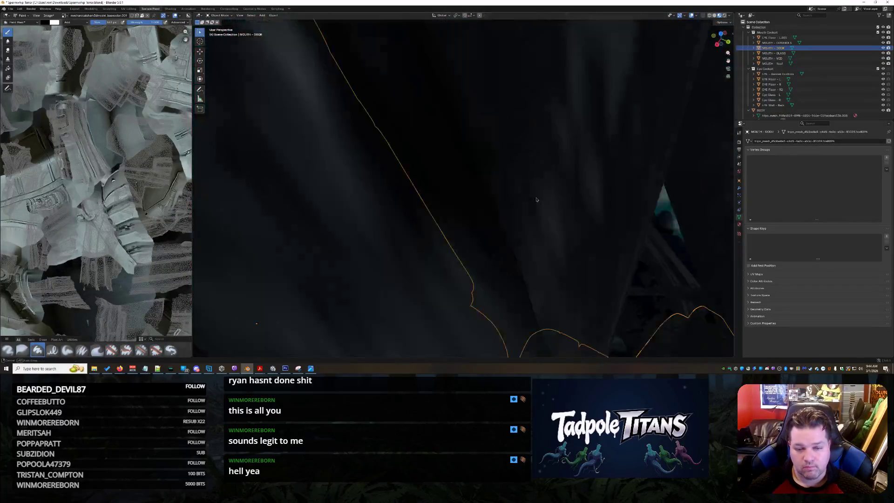
pyautogui.moveTo(537, 200)
pyautogui.mouseDown(button='middle')
pyautogui.moveTo(519, 206)
pyautogui.moveTo(580, 197)
pyautogui.moveTo(503, 214)
pyautogui.moveTo(565, 207)
pyautogui.mouseUp(button='middle')
pyautogui.click(562, 210)
pyautogui.click(560, 209)
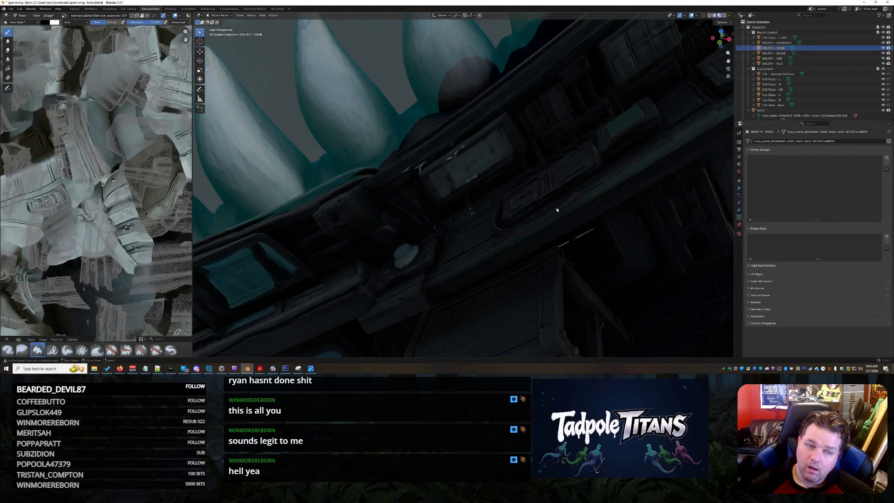
pyautogui.click(557, 210)
pyautogui.moveTo(556, 208)
pyautogui.mouseDown(button='middle')
pyautogui.moveTo(575, 182)
pyautogui.moveTo(540, 198)
pyautogui.mouseUp(button='middle')
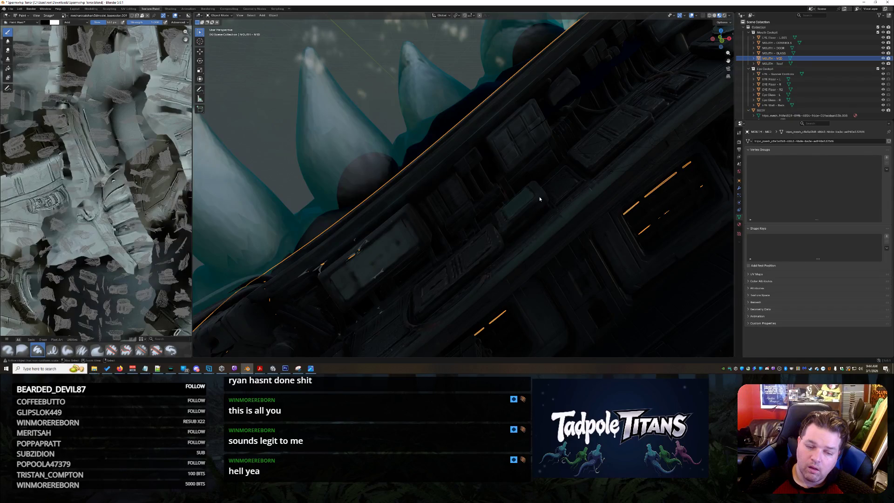
pyautogui.press('Tab')
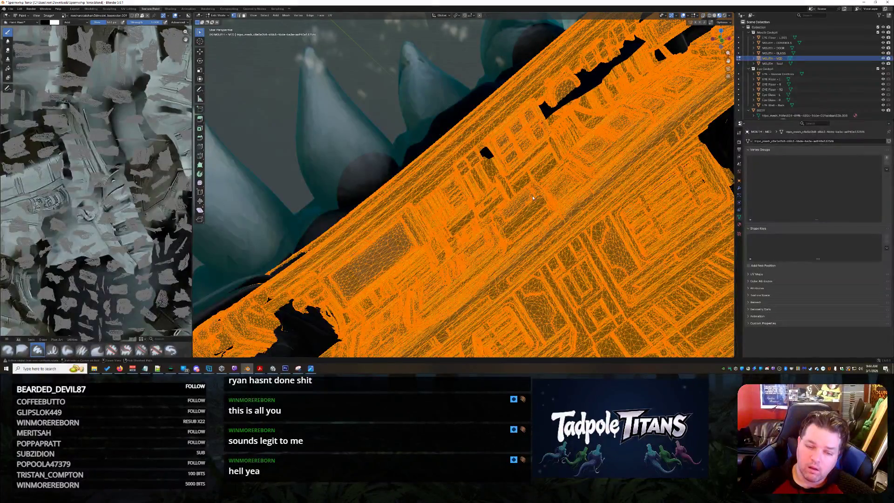
pyautogui.press('Tab')
pyautogui.press('Tab')
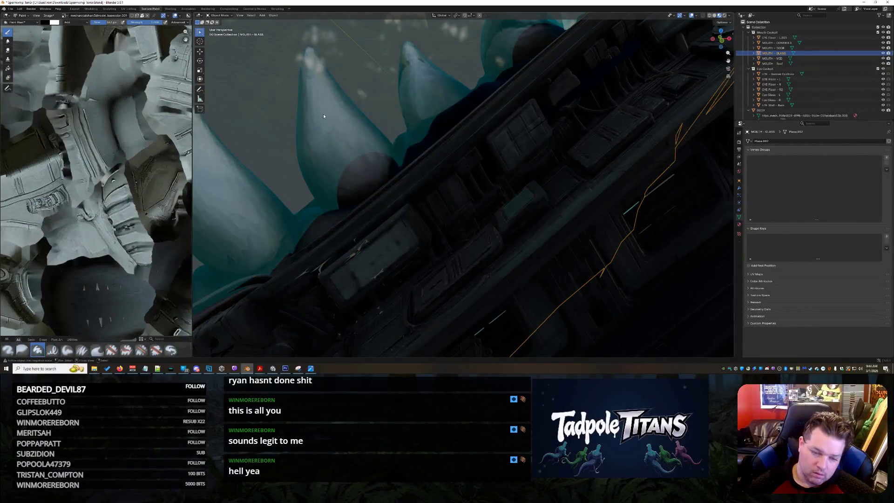
pyautogui.press('Tab')
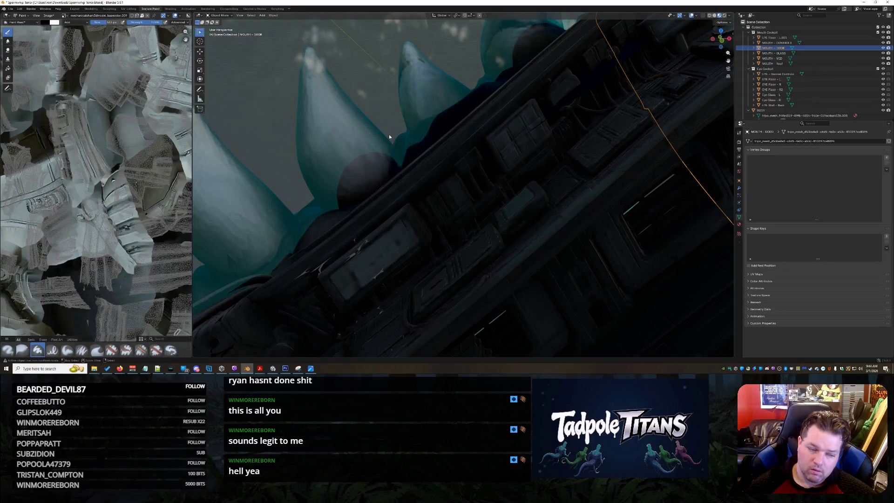
pyautogui.press('Tab')
pyautogui.moveTo(397, 139)
pyautogui.mouseDown(button='middle')
pyautogui.moveTo(553, 143)
pyautogui.moveTo(479, 175)
pyautogui.moveTo(448, 170)
pyautogui.moveTo(507, 195)
pyautogui.mouseUp(button='middle')
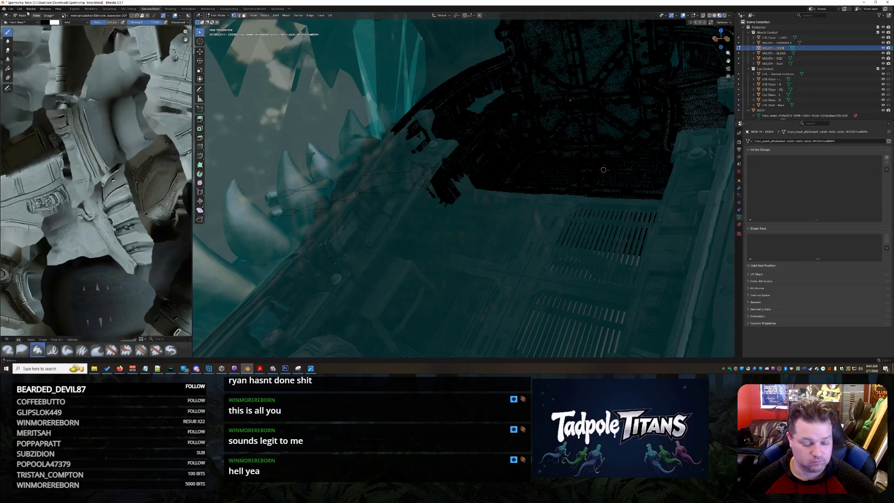
pyautogui.press('Tab')
pyautogui.click(467, 176)
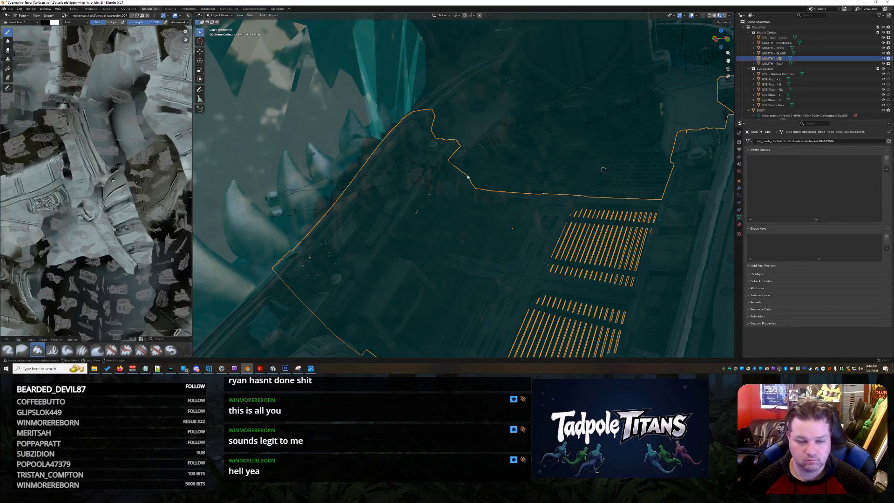
pyautogui.click(466, 177)
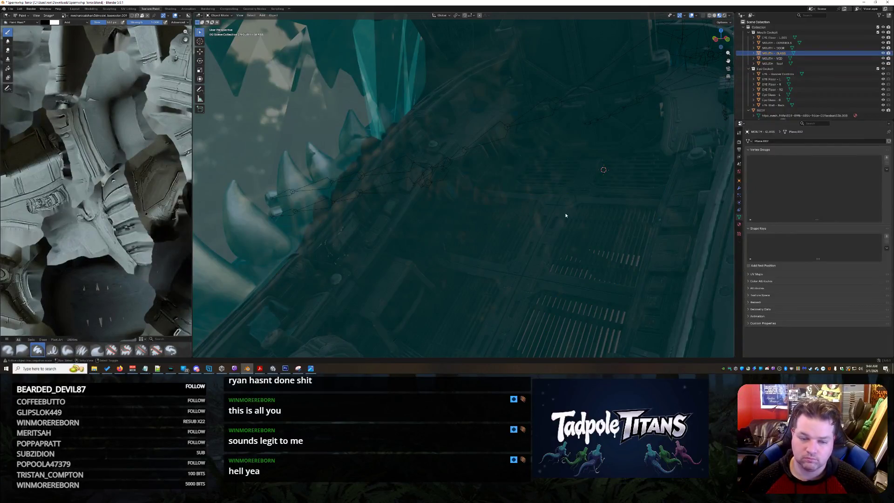
pyautogui.moveTo(567, 215)
pyautogui.mouseDown(button='middle')
pyautogui.moveTo(485, 244)
pyautogui.moveTo(476, 233)
pyautogui.moveTo(525, 206)
pyautogui.mouseUp(button='middle')
pyautogui.click(486, 242)
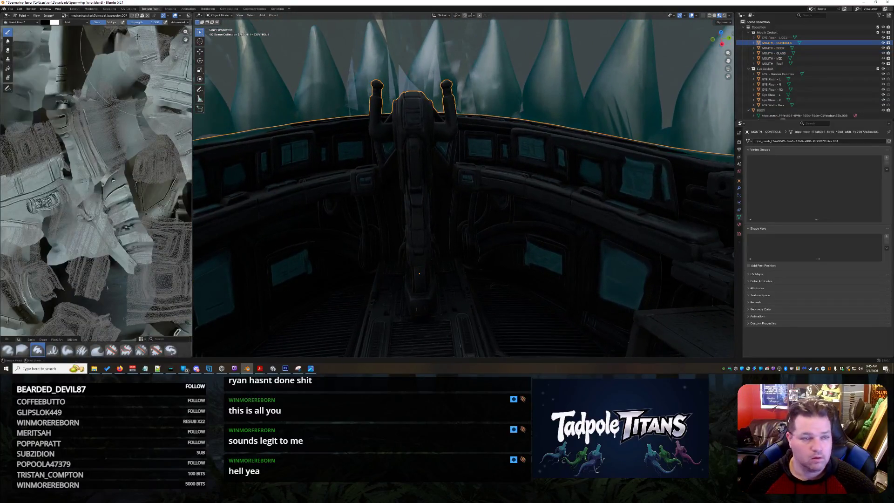
# Save the project to Spermwhip Terror.blend with File > Save.
pyautogui.click(10, 9)
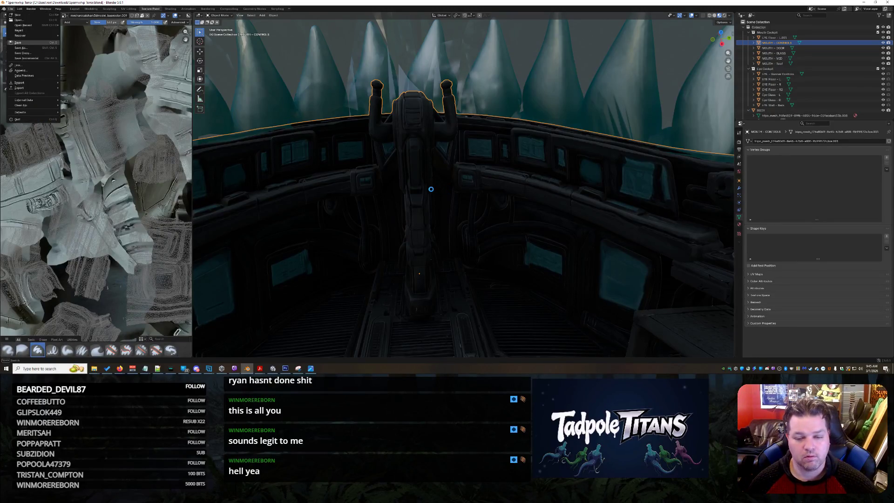
pyautogui.click(18, 42)
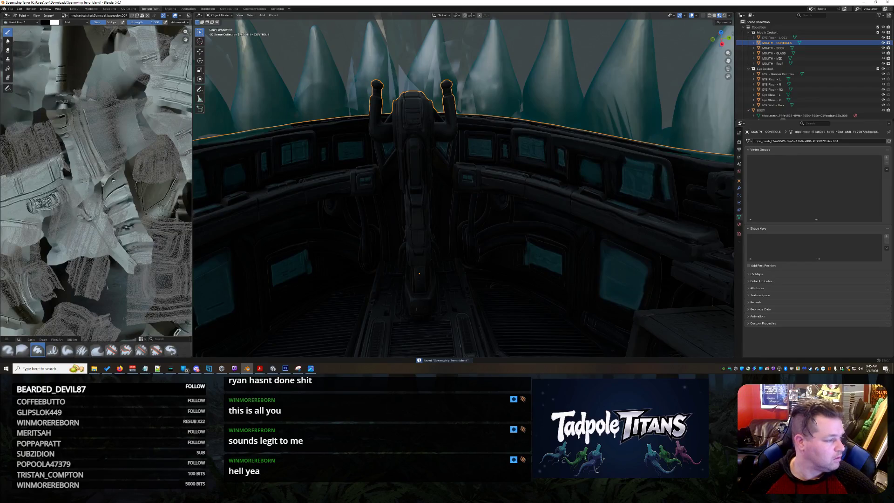
pyautogui.click(94, 369)
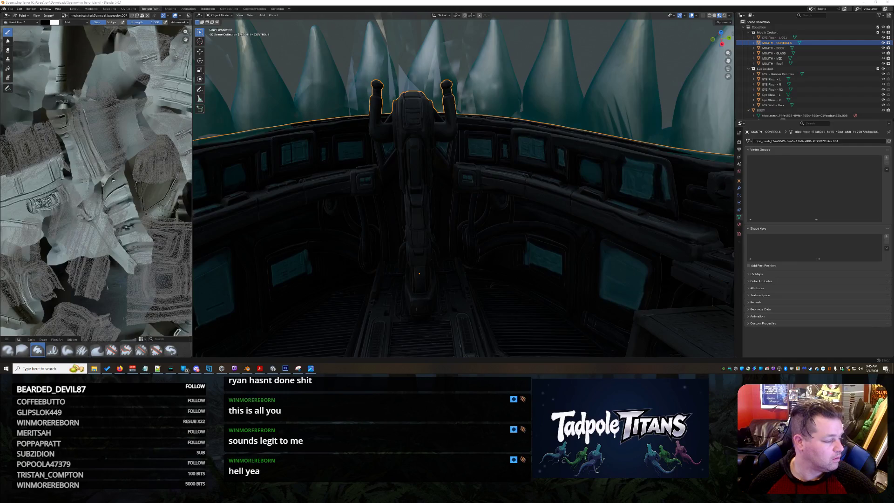
# Frame the controls object, orbit out to a side view of the ship, and clear the selection.
pyautogui.moveTo(410, 242)
pyautogui.mouseDown(button='middle')
pyautogui.moveTo(396, 210)
pyautogui.moveTo(390, 260)
pyautogui.mouseUp(button='middle')
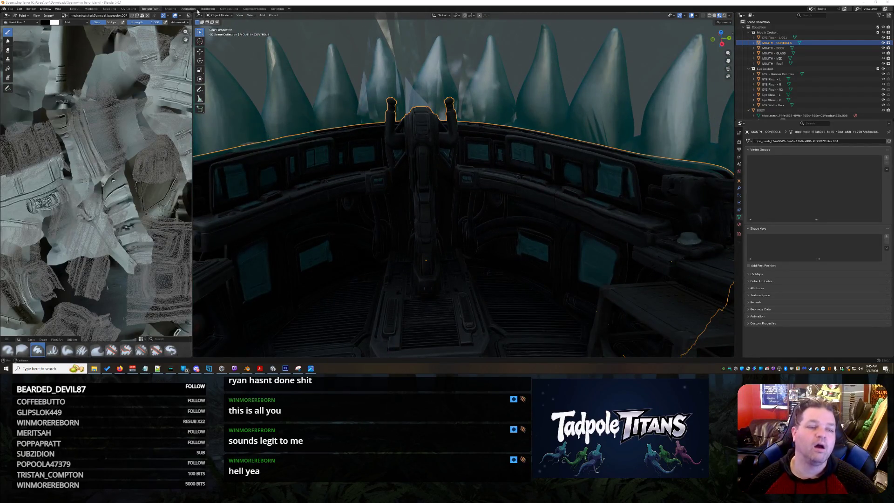
pyautogui.press('KP_Decimal')
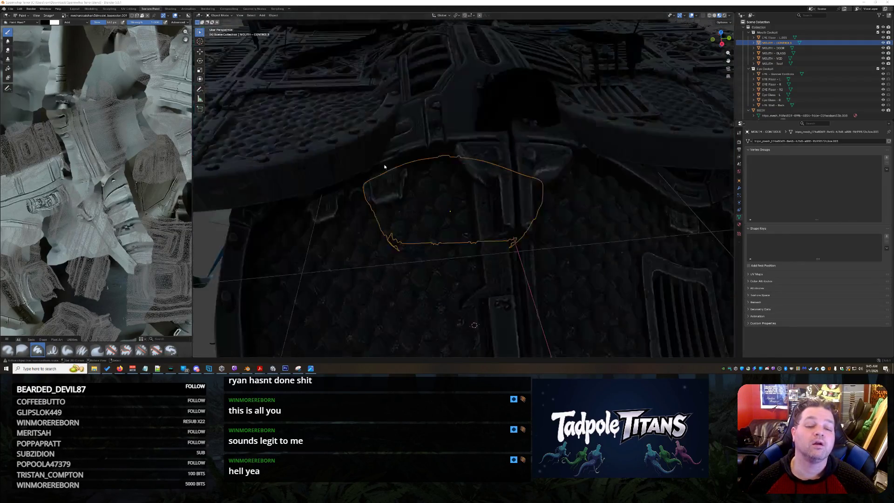
pyautogui.scroll(-5, 385, 167)
pyautogui.moveTo(384, 167)
pyautogui.mouseDown(button='middle')
pyautogui.moveTo(422, 255)
pyautogui.moveTo(638, 255)
pyautogui.mouseUp(button='middle')
pyautogui.click(420, 255)
# Select the BODY mesh, orbit to the shark's head, and enter Edit Mode.
pyautogui.click(494, 130)
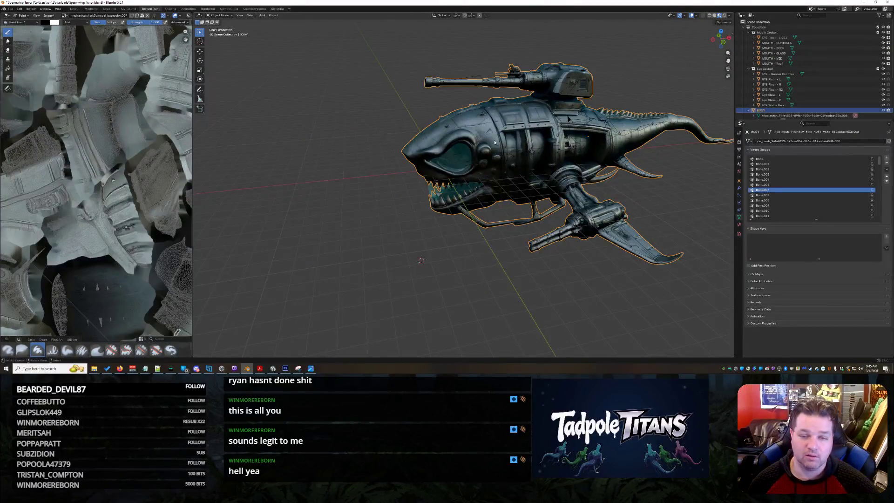
pyautogui.scroll(5, 512, 140)
pyautogui.moveTo(513, 140)
pyautogui.mouseDown(button='middle')
pyautogui.moveTo(595, 181)
pyautogui.moveTo(493, 218)
pyautogui.moveTo(527, 204)
pyautogui.mouseUp(button='middle')
pyautogui.scroll(2, 493, 218)
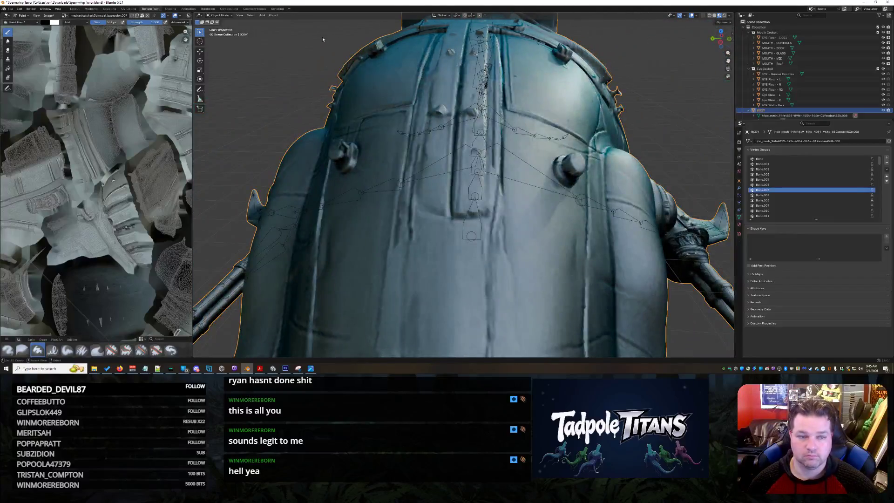
pyautogui.scroll(-3, 325, 38)
pyautogui.click(219, 15)
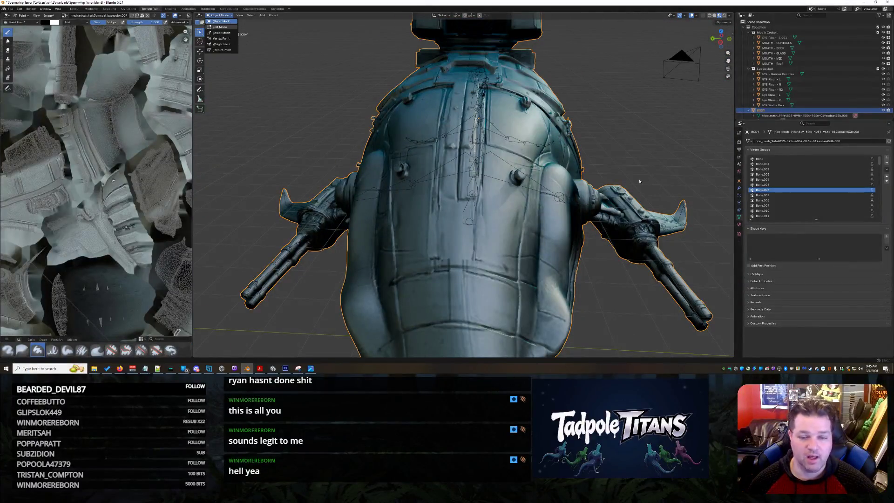
pyautogui.press('Tab')
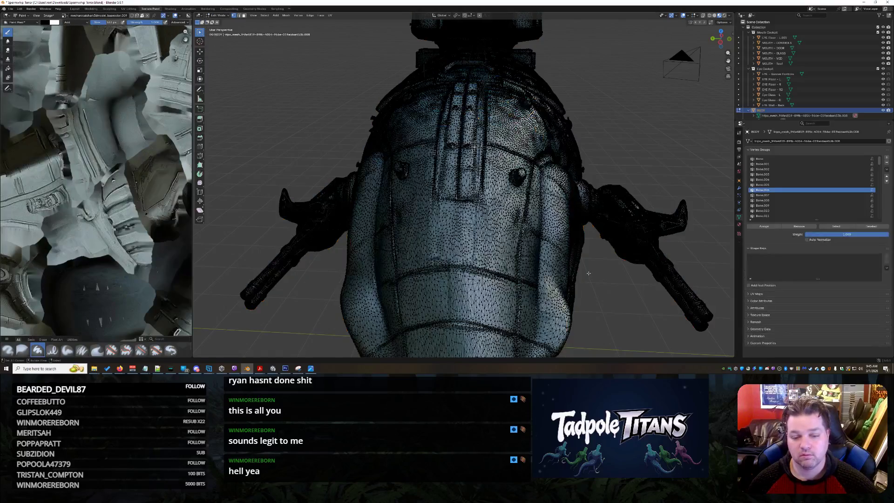
pyautogui.scroll(5, 590, 275)
pyautogui.scroll(-5, 606, 255)
pyautogui.moveTo(606, 255)
pyautogui.mouseDown(button='middle')
pyautogui.moveTo(545, 226)
pyautogui.moveTo(663, 242)
pyautogui.moveTo(552, 251)
pyautogui.mouseUp(button='middle')
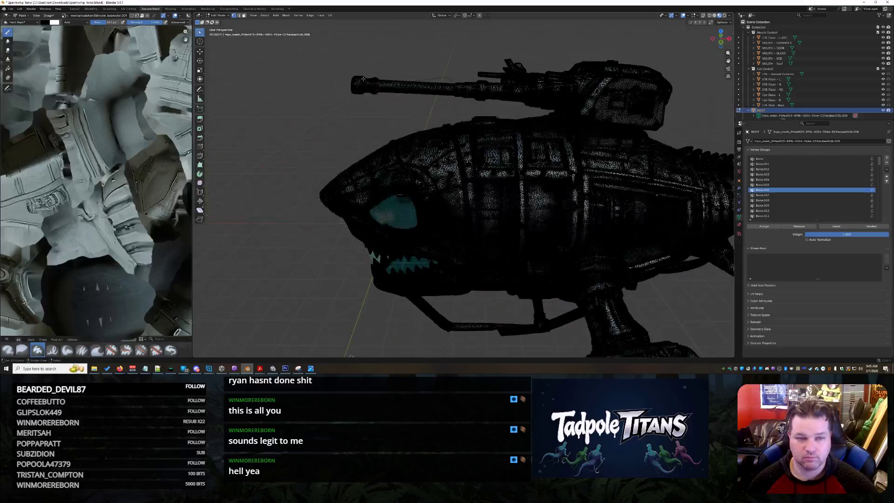
# Run Merge by Distance on the BODY mesh with a merge distance of 0.001 m.
pyautogui.click(286, 15)
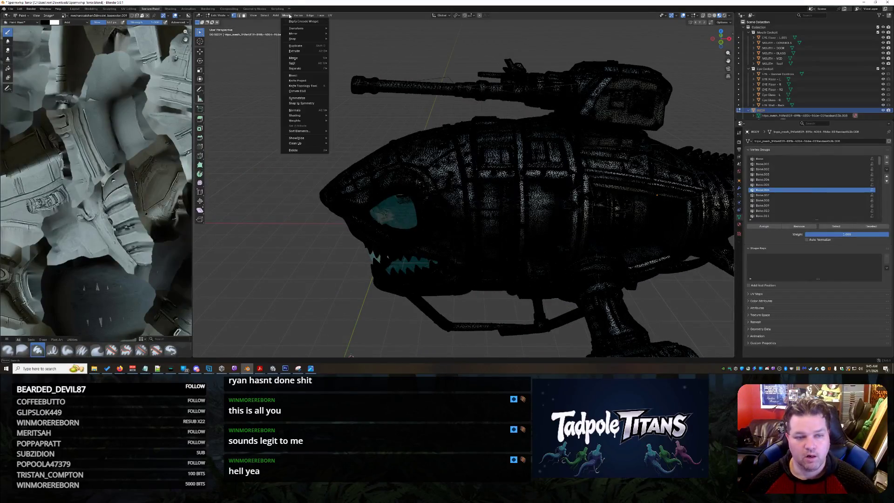
pyautogui.moveTo(307, 38)
pyautogui.moveTo(310, 58)
pyautogui.click(345, 76)
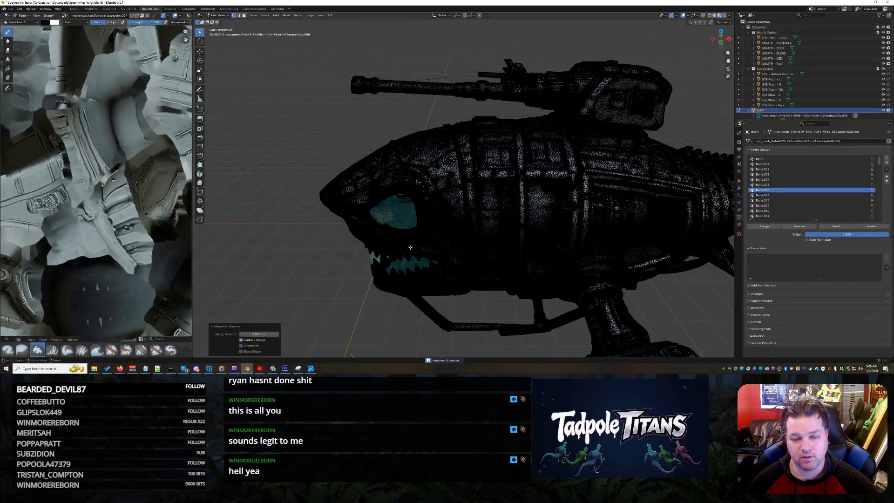
pyautogui.scroll(4, 318, 246)
pyautogui.moveTo(317, 245)
pyautogui.mouseDown(button='middle')
pyautogui.moveTo(335, 261)
pyautogui.moveTo(252, 293)
pyautogui.mouseUp(button='middle')
pyautogui.scroll(2, 252, 294)
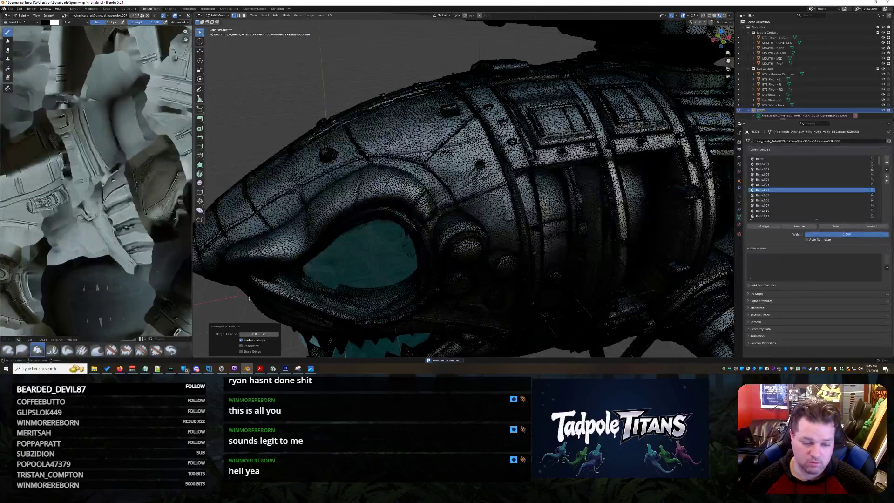
pyautogui.click(259, 334)
pyautogui.click(255, 334)
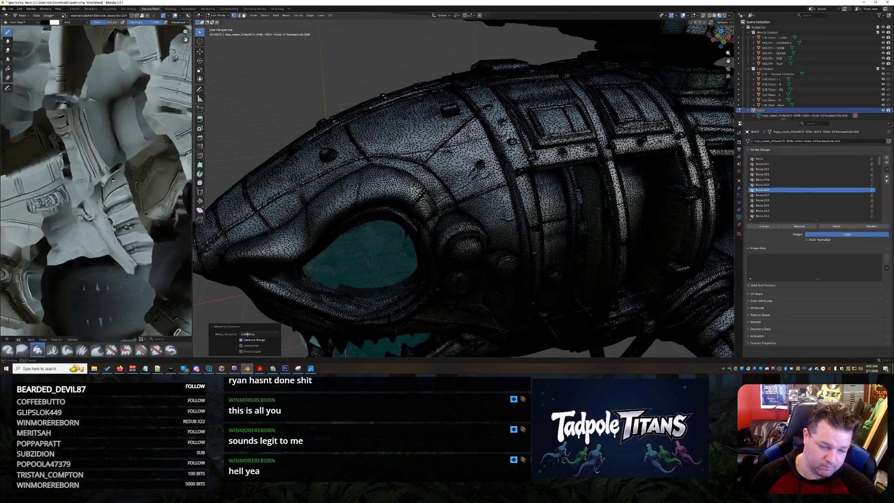
pyautogui.press('BackSpace')
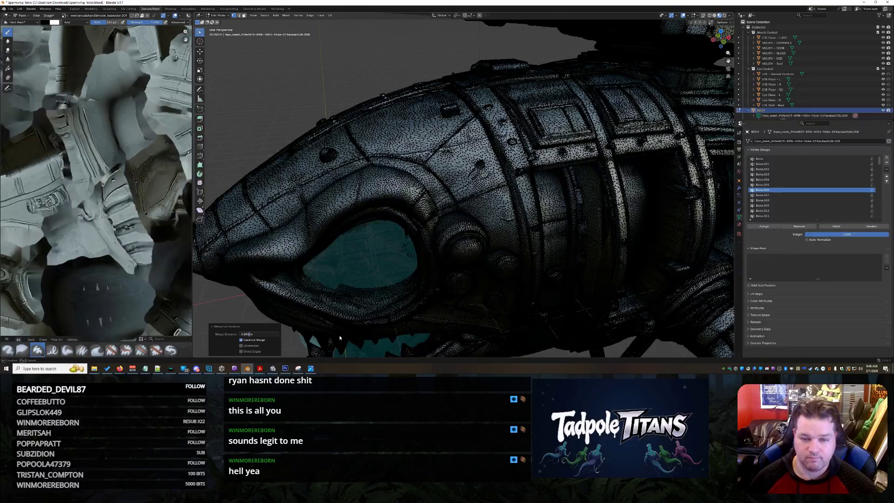
pyautogui.press('Return')
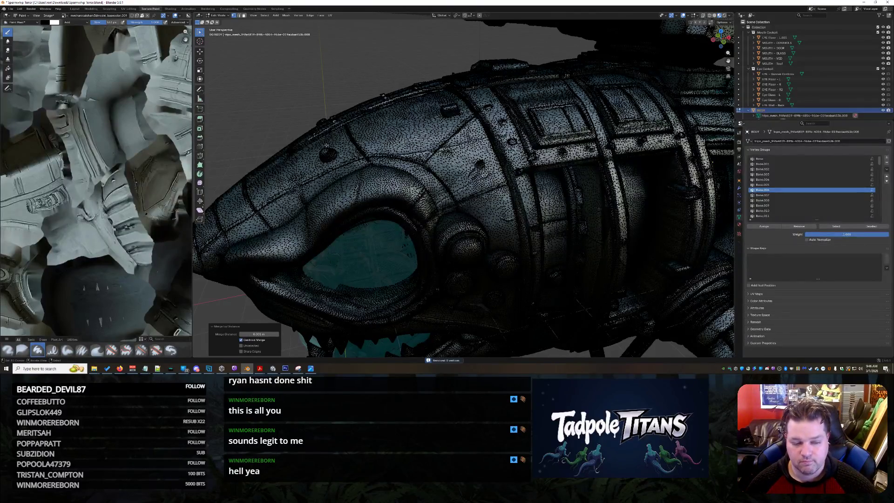
# Select the entire mesh, merge close vertices across it, and clear the selection.
pyautogui.scroll(-5, 348, 160)
pyautogui.scroll(5, 351, 160)
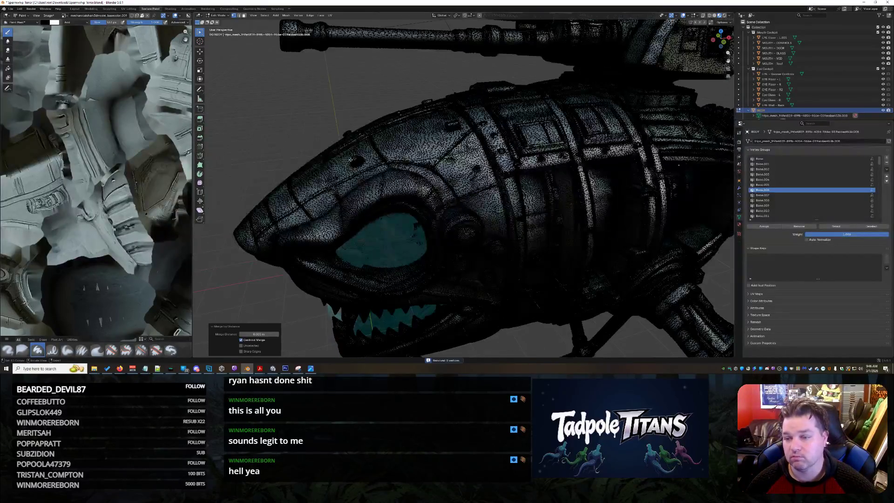
pyautogui.press('a')
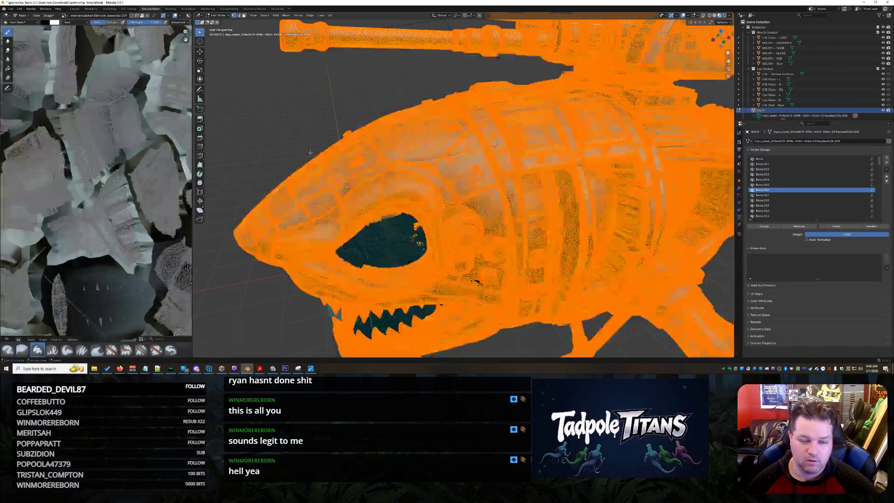
pyautogui.click(286, 15)
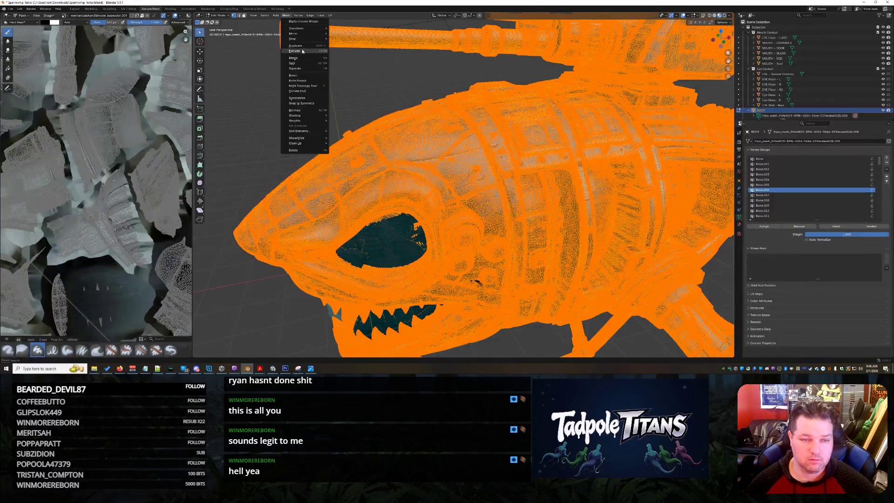
pyautogui.moveTo(317, 58)
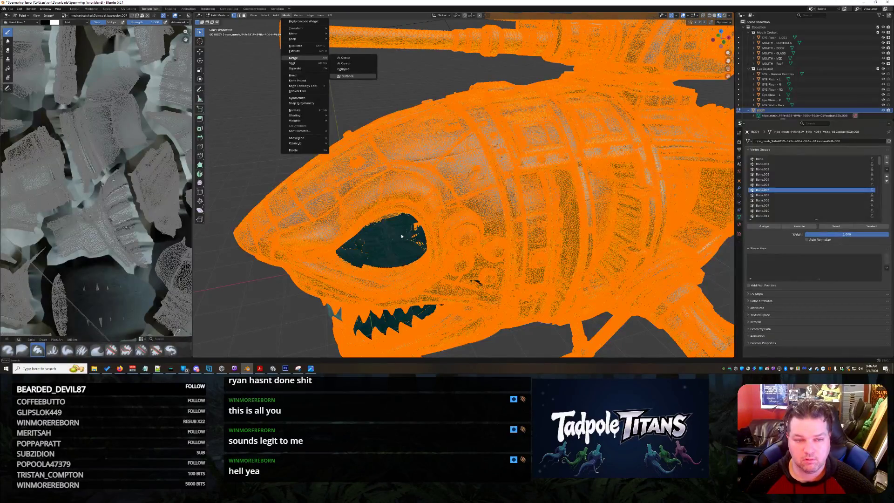
pyautogui.press('Return')
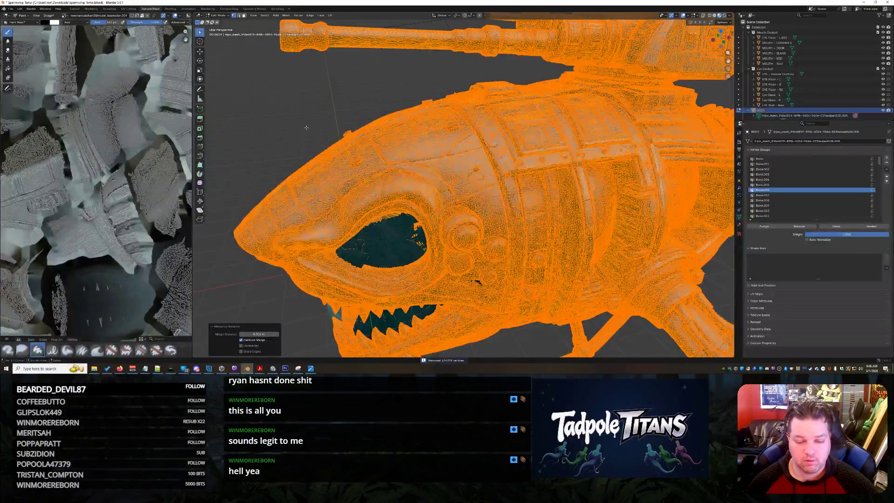
pyautogui.hotkey('alt', 'a')
pyautogui.moveTo(295, 119)
pyautogui.mouseDown(button='middle')
pyautogui.moveTo(512, 128)
pyautogui.moveTo(414, 122)
pyautogui.moveTo(365, 130)
pyautogui.mouseUp(button='middle')
pyautogui.scroll(5, 365, 130)
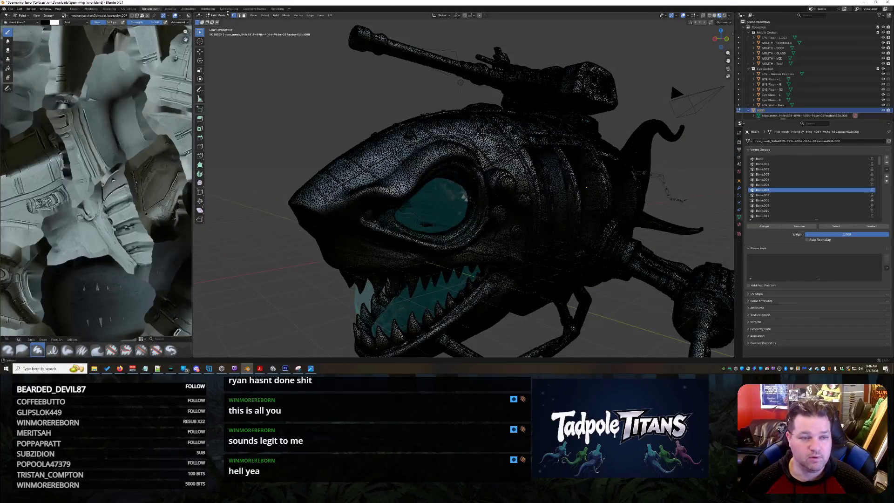
# Return the ship to Object Mode and save the file with Ctrl+S.
pyautogui.click(219, 15)
pyautogui.click(220, 21)
pyautogui.moveTo(349, 154)
pyautogui.mouseDown(button='middle')
pyautogui.moveTo(378, 153)
pyautogui.moveTo(226, 140)
pyautogui.moveTo(663, 133)
pyautogui.moveTo(664, 149)
pyautogui.mouseUp(button='middle')
pyautogui.scroll(4, 298, 151)
pyautogui.scroll(-4, 226, 140)
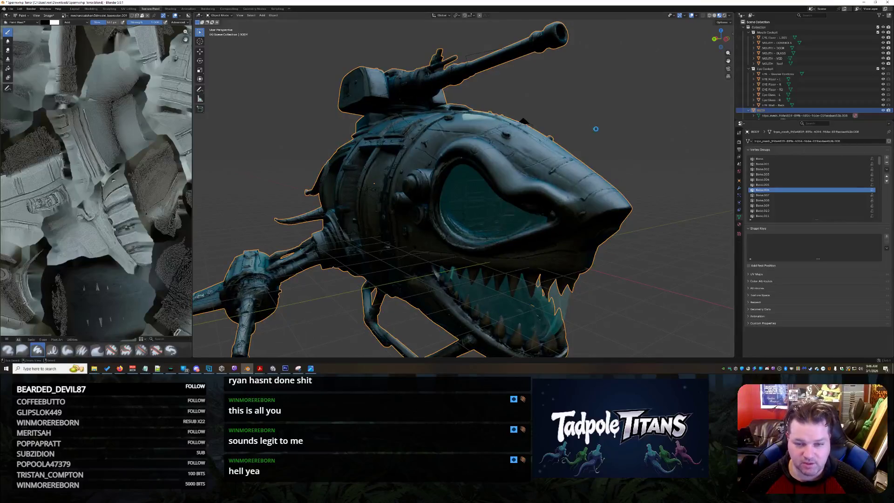
pyautogui.hotkey('ctrl', 's')
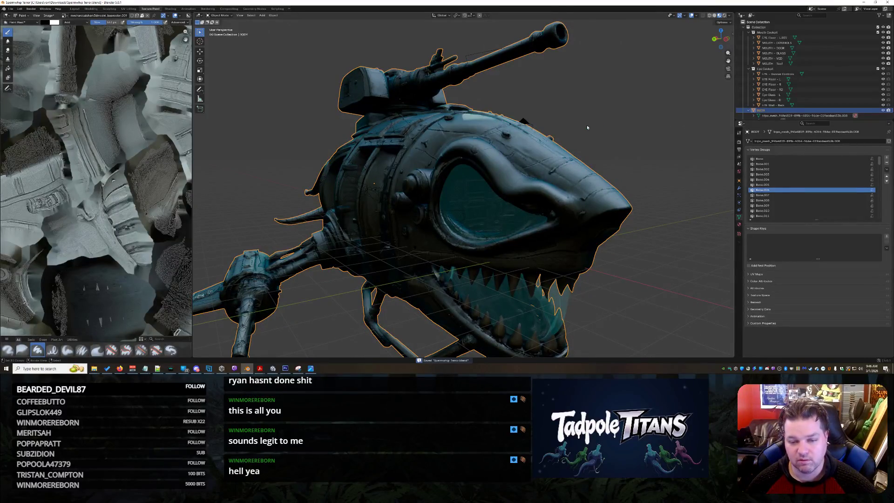
# Check File Explorer, undo a stray viewport click, and re-enter Edit Mode on the ship mesh.
pyautogui.hotkey('alt', 'Tab')
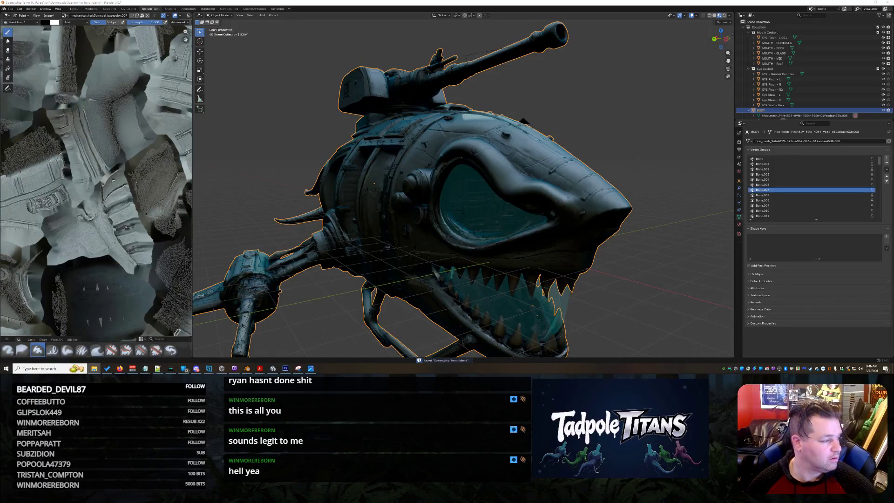
pyautogui.hotkey('alt', 'Tab')
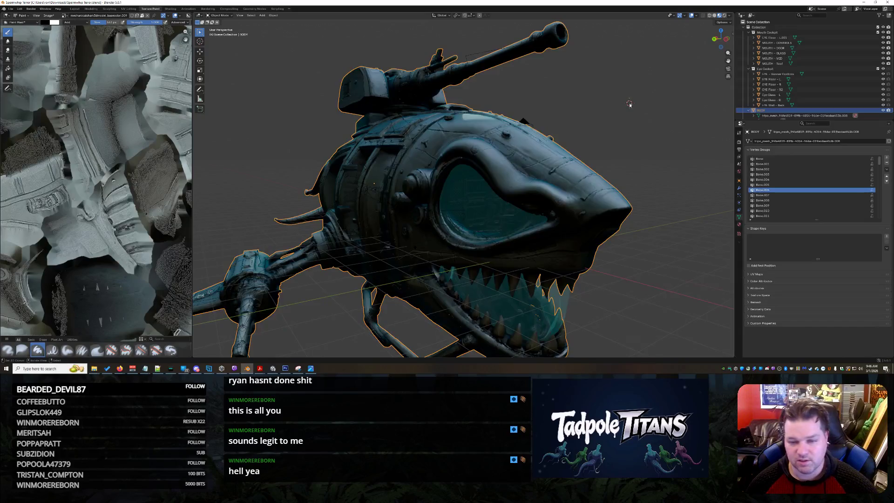
pyautogui.scroll(-5, 618, 120)
pyautogui.click(617, 120)
pyautogui.hotkey('ctrl', 'z')
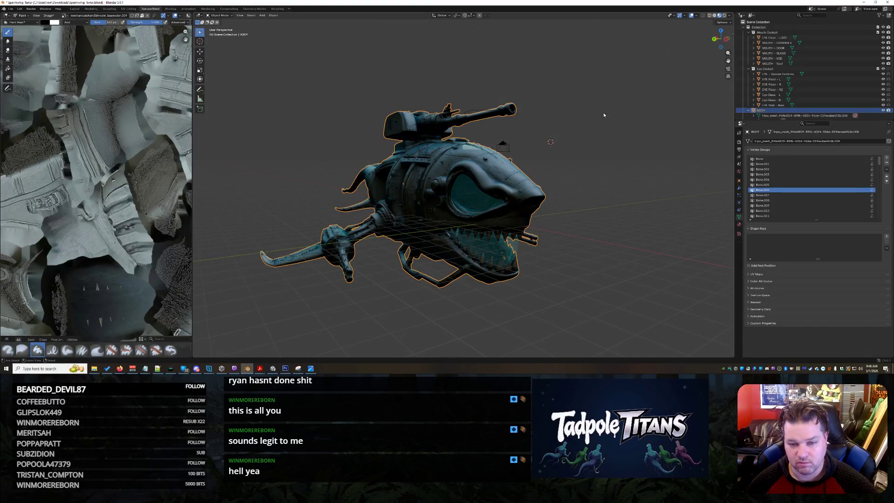
pyautogui.press('Tab')
pyautogui.scroll(5, 638, 166)
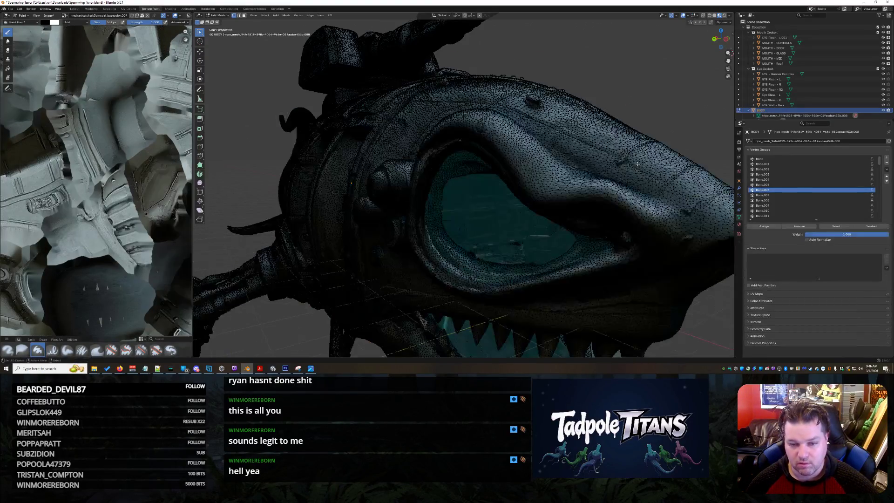
pyautogui.moveTo(638, 166); pyautogui.dragTo(607, 150, button='middle')
pyautogui.press('a')
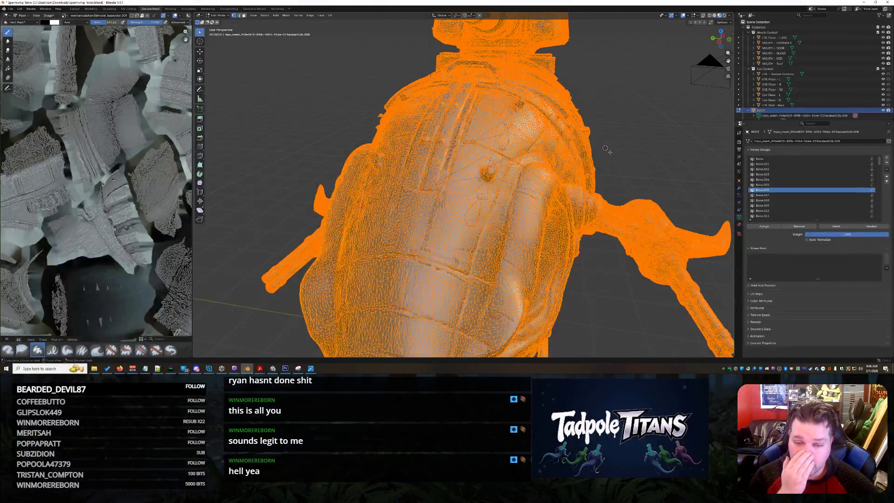
pyautogui.scroll(-3, 607, 150)
pyautogui.moveTo(607, 150); pyautogui.dragTo(639, 129, button='middle')
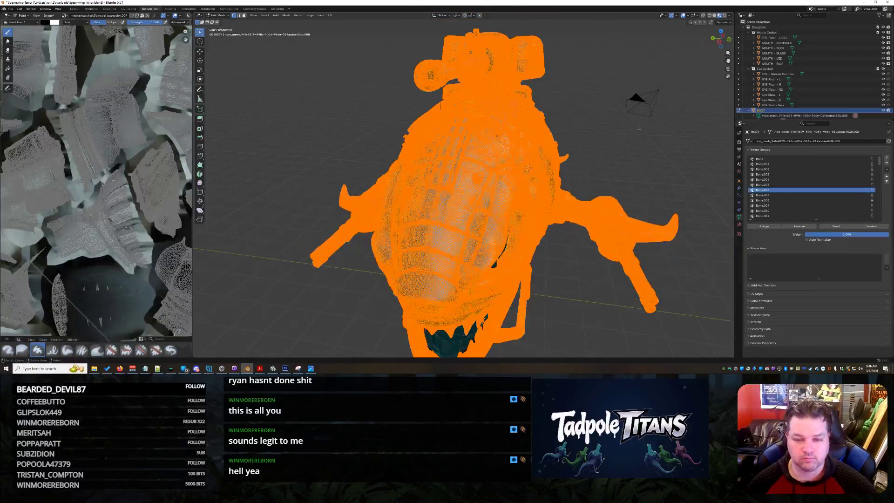
pyautogui.click(220, 17)
pyautogui.click(222, 21)
pyautogui.moveTo(512, 186)
pyautogui.mouseDown(button='middle')
pyautogui.moveTo(603, 171)
pyautogui.moveTo(664, 174)
pyautogui.moveTo(646, 175)
pyautogui.mouseUp(button='middle')
pyautogui.scroll(3, 602, 170)
pyautogui.scroll(-2, 603, 170)
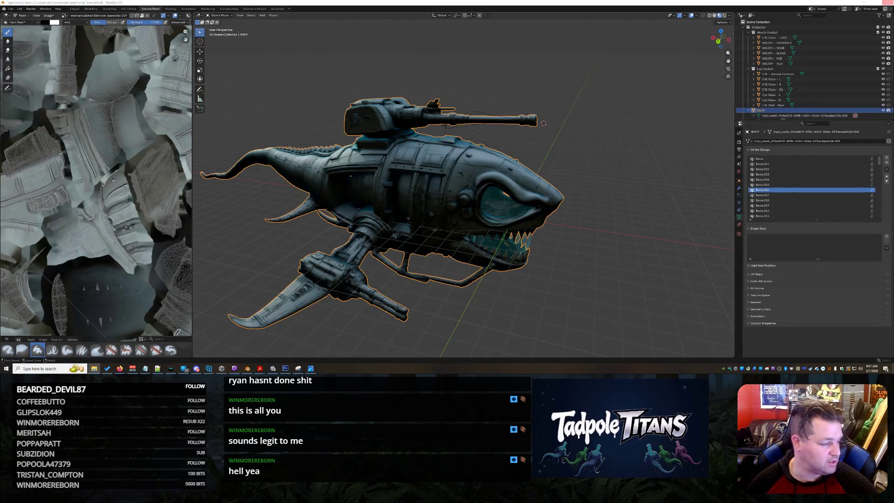
# Save the file, deselect the ship, and orbit to a close side view.
pyautogui.scroll(2, 654, 184)
pyautogui.hotkey('ctrl', 's')
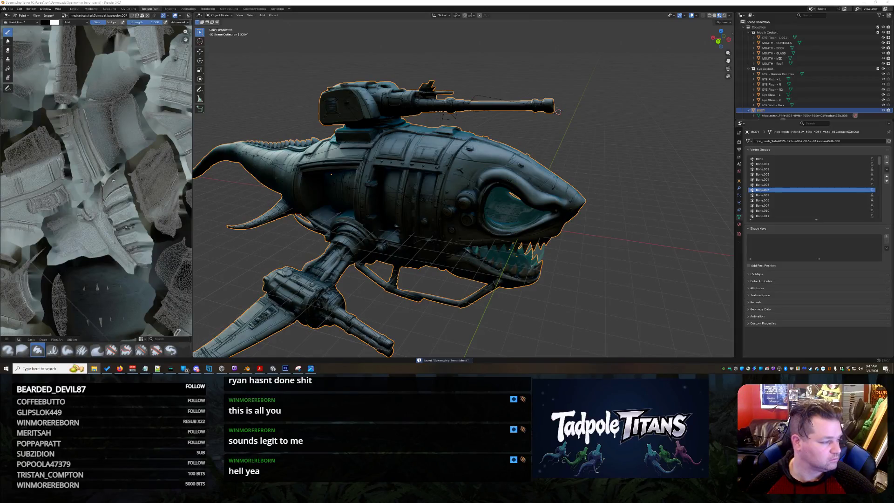
pyautogui.click(592, 315)
pyautogui.moveTo(595, 315)
pyautogui.mouseDown(button='middle')
pyautogui.moveTo(567, 282)
pyautogui.moveTo(466, 326)
pyautogui.mouseUp(button='middle')
pyautogui.scroll(-5, 816, 91)
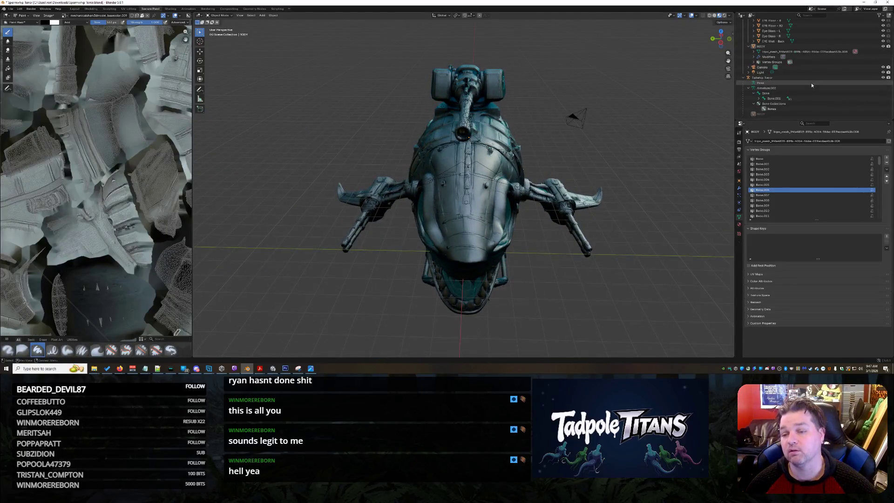
# Collapse the armature's child hierarchy in the outliner and orbit to view the ship's side.
pyautogui.click(745, 78)
pyautogui.scroll(3, 795, 80)
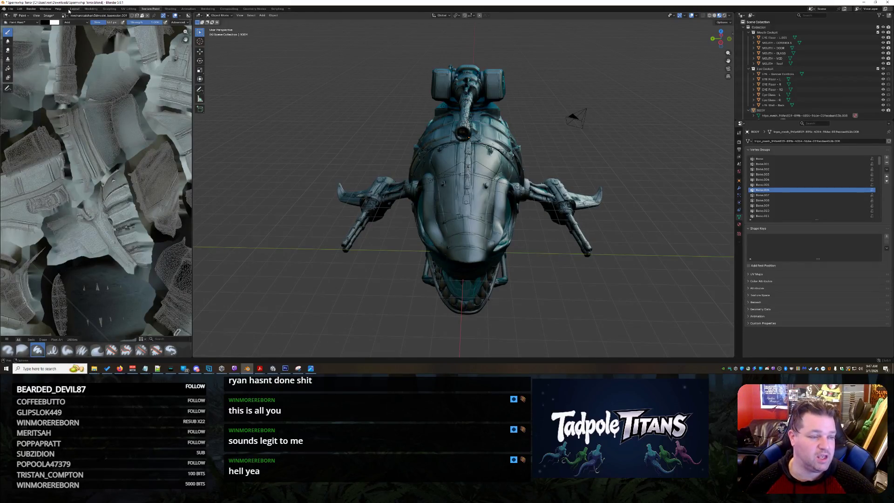
pyautogui.hotkey('alt', 'Tab')
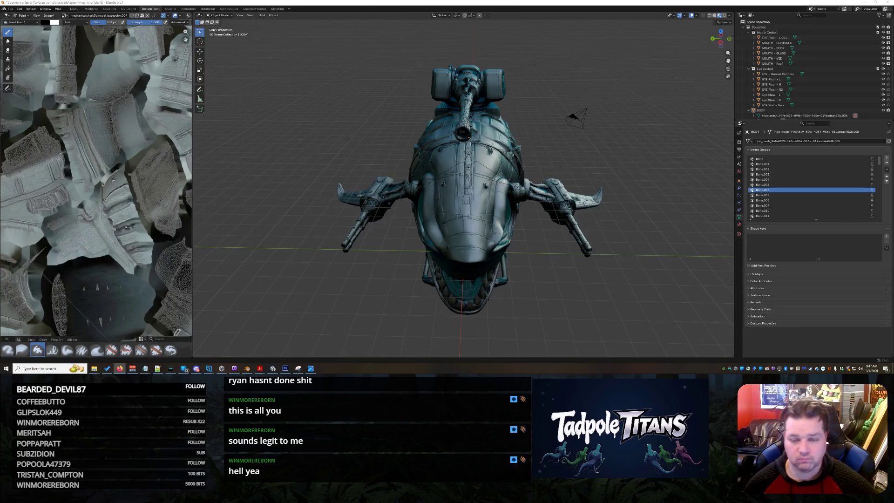
pyautogui.moveTo(512, 268)
pyautogui.mouseDown(button='middle')
pyautogui.moveTo(279, 276)
pyautogui.moveTo(296, 268)
pyautogui.mouseUp(button='middle')
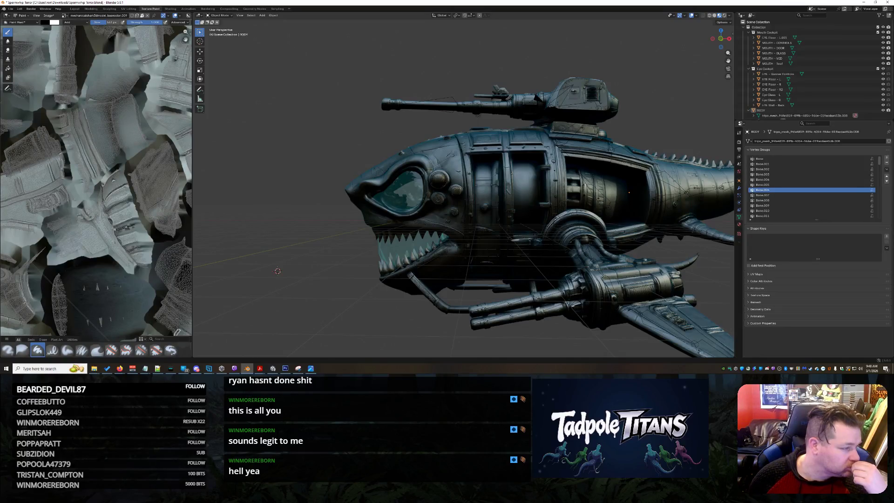
# Run File > External Data > Report Missing Files to check for missing external files.
pyautogui.click(11, 8)
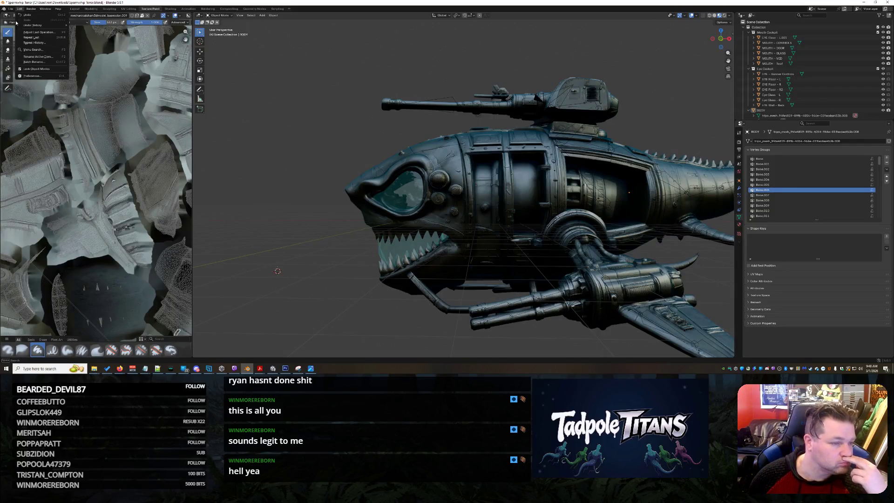
pyautogui.moveTo(24, 76)
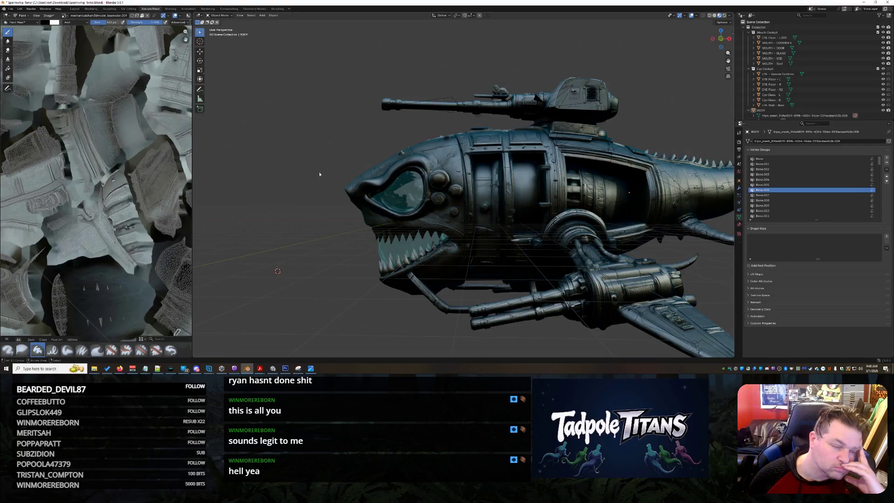
pyautogui.click(10, 8)
pyautogui.click(96, 139)
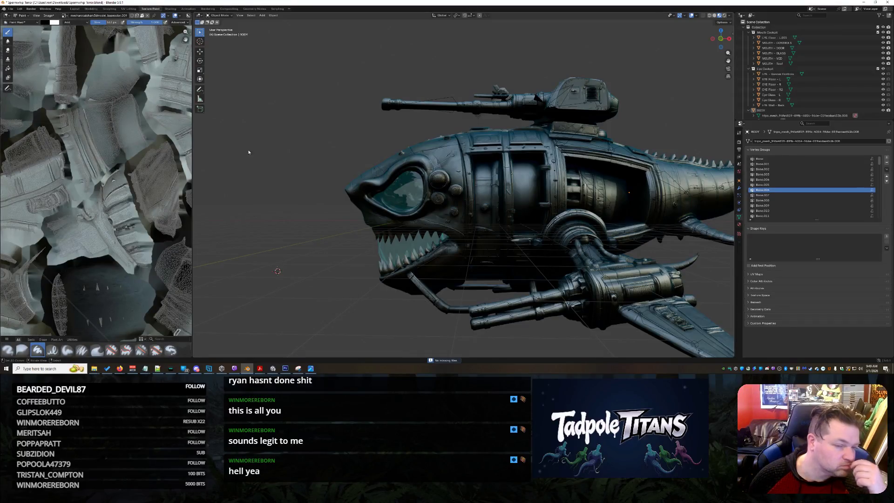
# Purge unused data via File > Clean Up, deleting the 206 unused data-blocks.
pyautogui.click(10, 8)
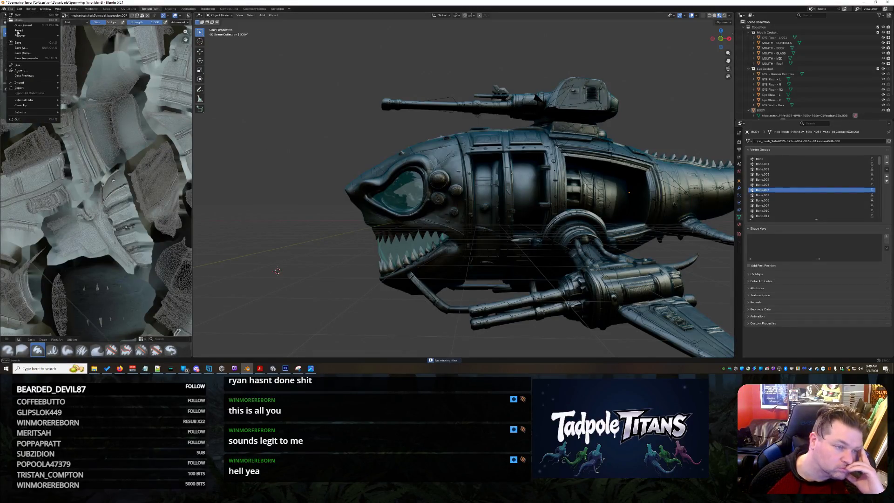
pyautogui.moveTo(46, 100)
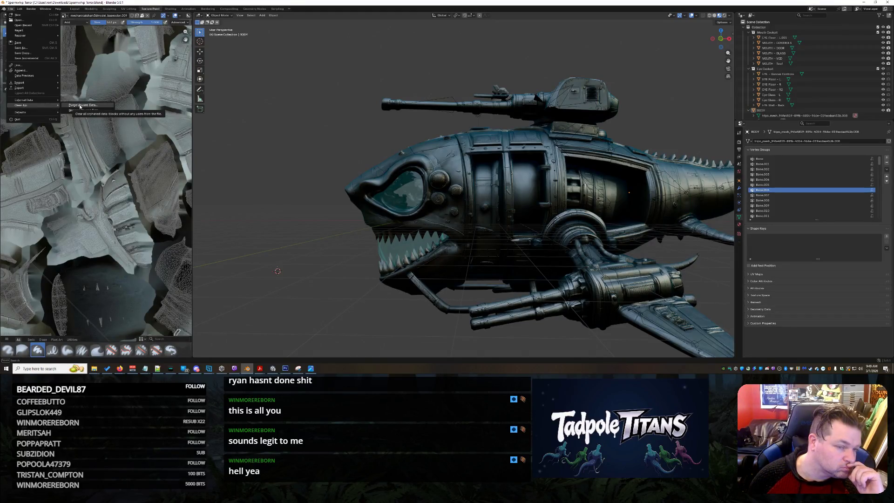
pyautogui.click(80, 106)
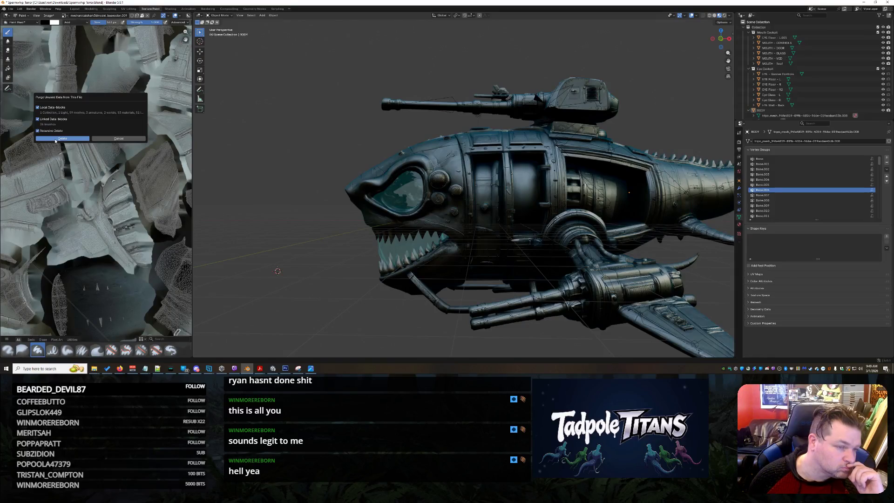
pyautogui.click(55, 140)
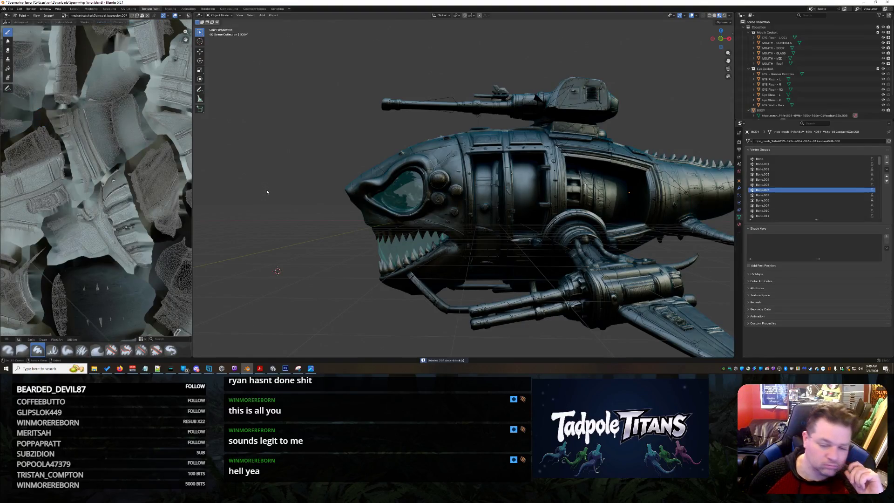
pyautogui.scroll(-5, 343, 212)
pyautogui.scroll(5, 344, 212)
# Save Spermwhip Terror.blend and orbit around the ship to inspect it from new angles.
pyautogui.moveTo(343, 212)
pyautogui.mouseDown(button='middle')
pyautogui.moveTo(420, 218)
pyautogui.moveTo(424, 207)
pyautogui.mouseUp(button='middle')
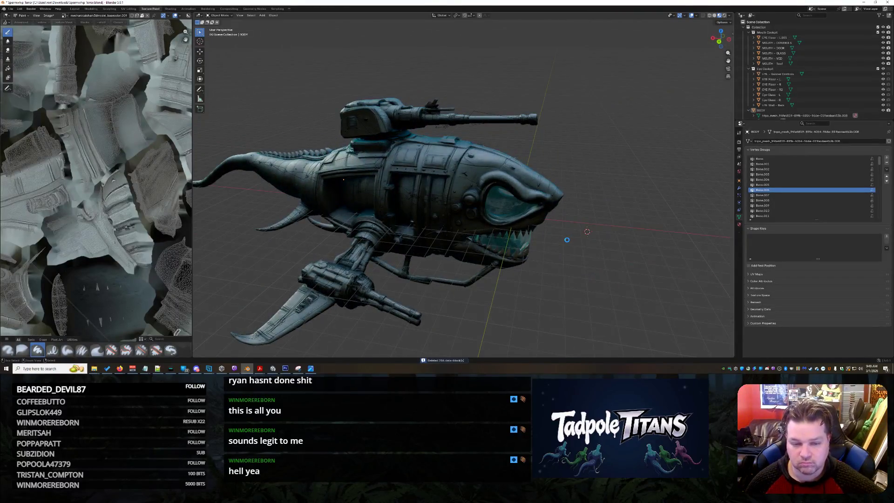
pyautogui.hotkey('ctrl', 's')
pyautogui.moveTo(567, 240)
pyautogui.mouseDown(button='middle')
pyautogui.moveTo(550, 250)
pyautogui.moveTo(373, 254)
pyautogui.mouseUp(button='middle')
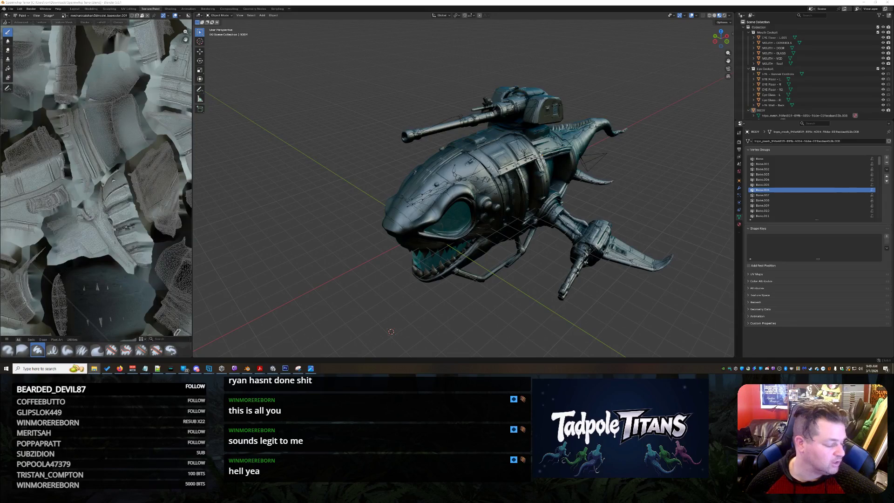
pyautogui.moveTo(298, 299)
pyautogui.mouseDown(button='middle')
pyautogui.moveTo(330, 284)
pyautogui.moveTo(296, 213)
pyautogui.moveTo(302, 219)
pyautogui.mouseUp(button='middle')
# Switch between File Explorer and Firefox, then bring the Discord image viewer over Blender.
pyautogui.hotkey('alt', 'Tab')
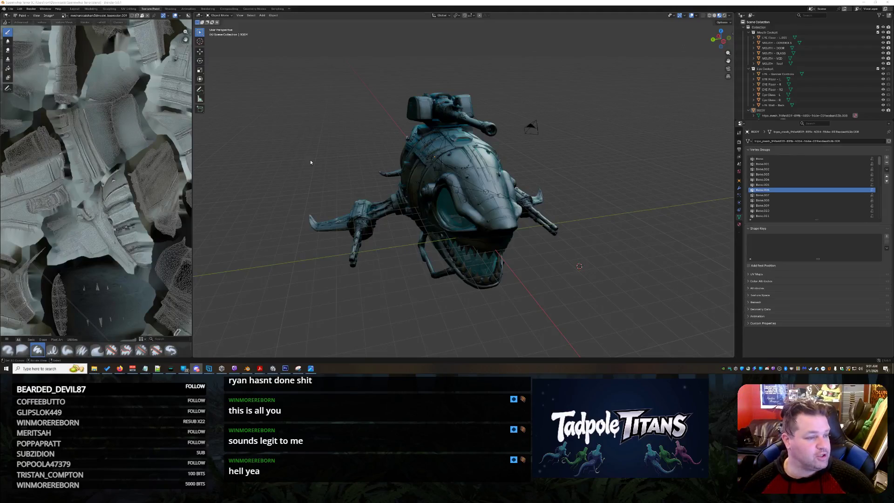
pyautogui.hotkey('alt', 'Tab')
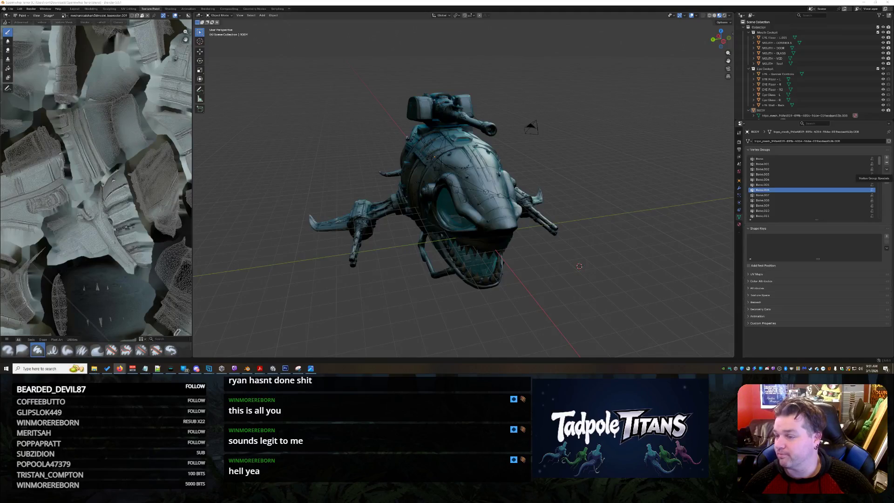
pyautogui.hotkey('alt', 'Tab')
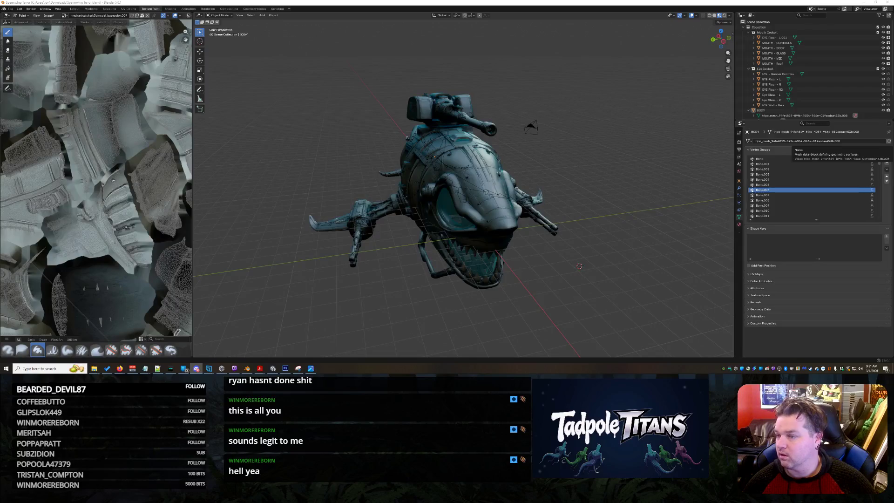
pyautogui.moveTo(893, 31)
pyautogui.mouseDown()
pyautogui.moveTo(502, 32)
pyautogui.moveTo(879, 97)
pyautogui.moveTo(558, 47)
pyautogui.mouseUp()
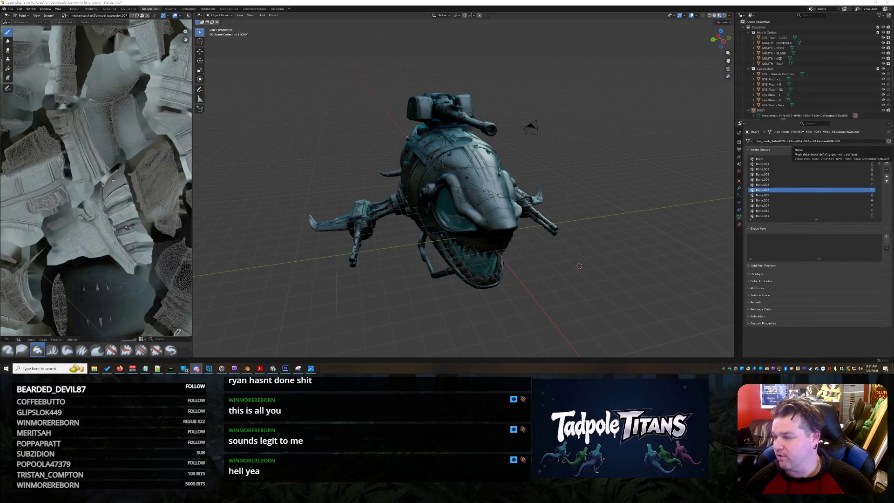
pyautogui.moveTo(554, 2)
pyautogui.mouseDown()
pyautogui.moveTo(550, 49)
pyautogui.moveTo(561, 50)
pyautogui.mouseUp()
pyautogui.hotkey('alt', 'Tab')
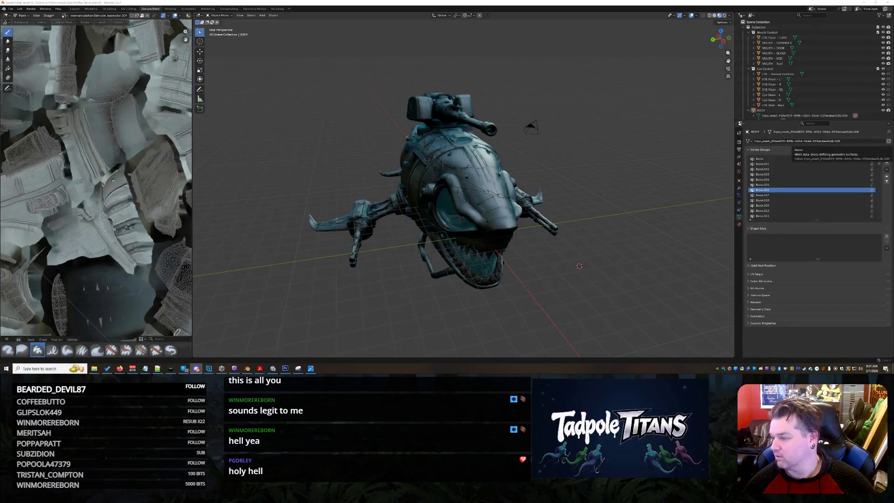
pyautogui.moveTo(893, 61); pyautogui.dragTo(570, 60)
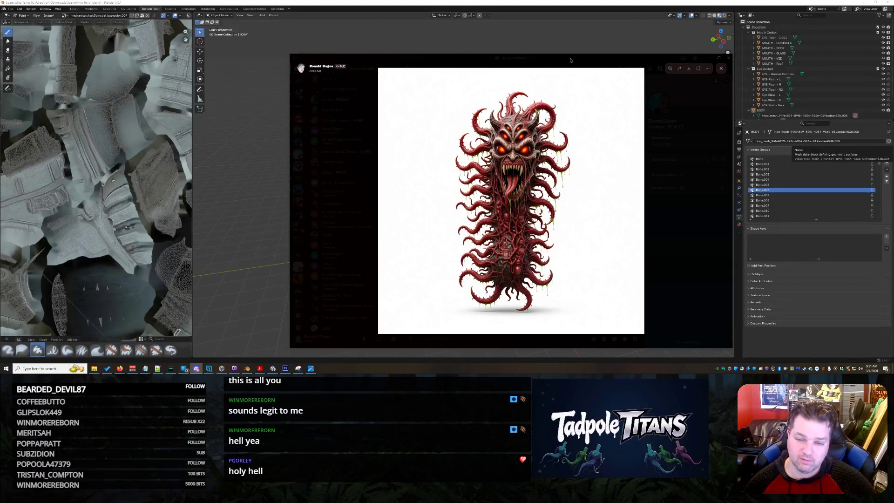
pyautogui.click(710, 58)
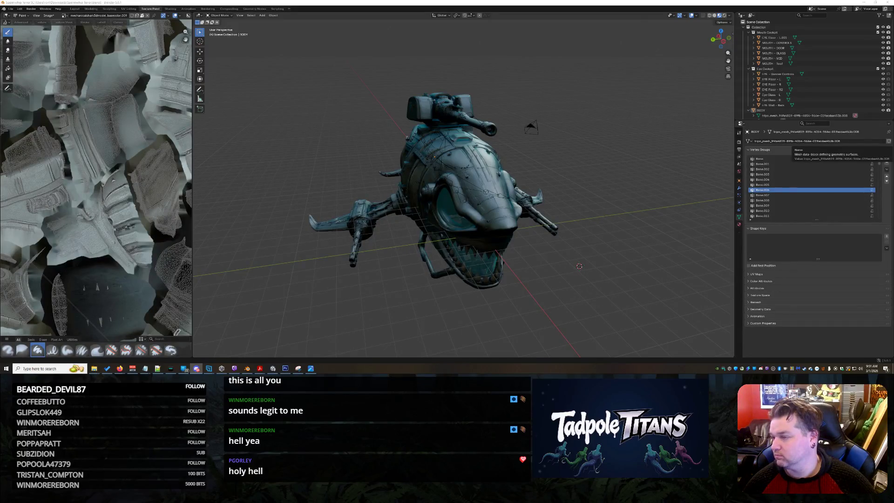
pyautogui.hotkey('alt', 'Tab')
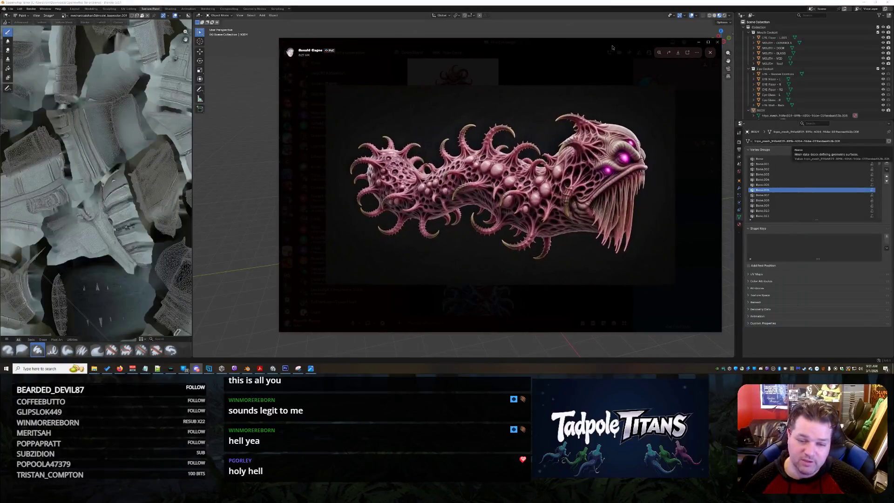
pyautogui.moveTo(612, 47); pyautogui.dragTo(893, 47)
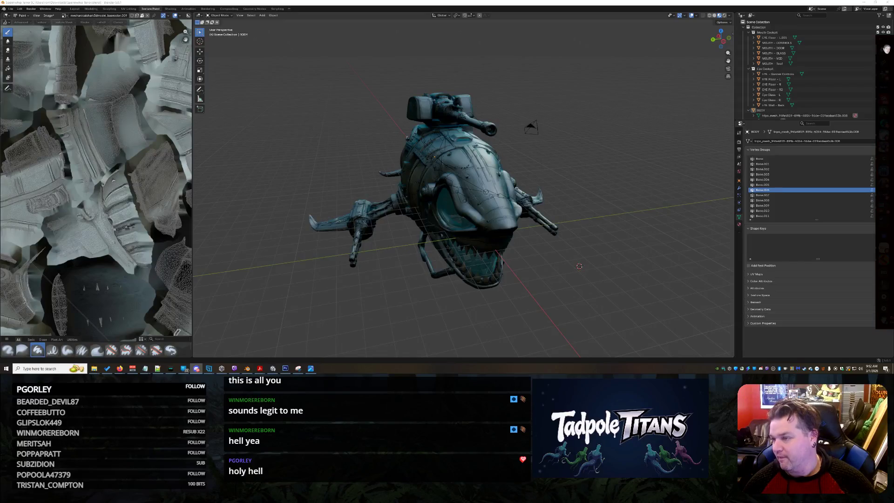
pyautogui.hotkey('alt', 'Tab')
pyautogui.moveTo(865, 54)
pyautogui.mouseDown()
pyautogui.moveTo(538, 45)
pyautogui.moveTo(570, 44)
pyautogui.mouseUp()
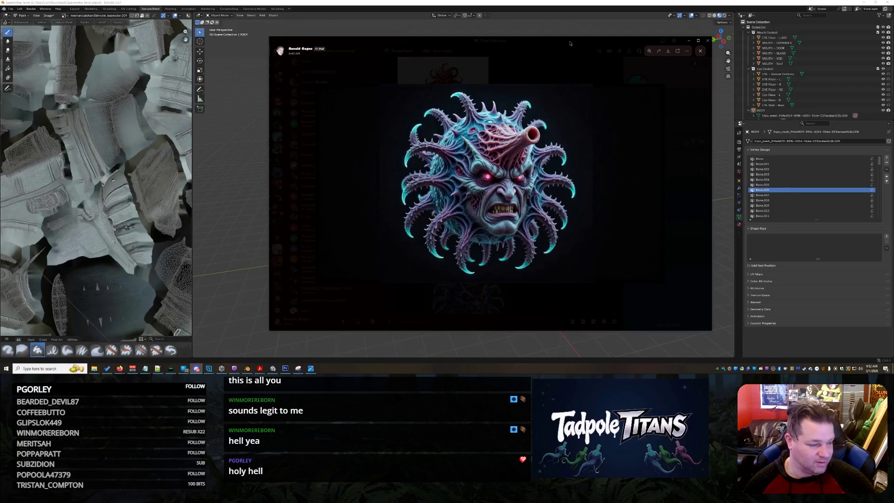
pyautogui.hotkey('alt', 'Tab')
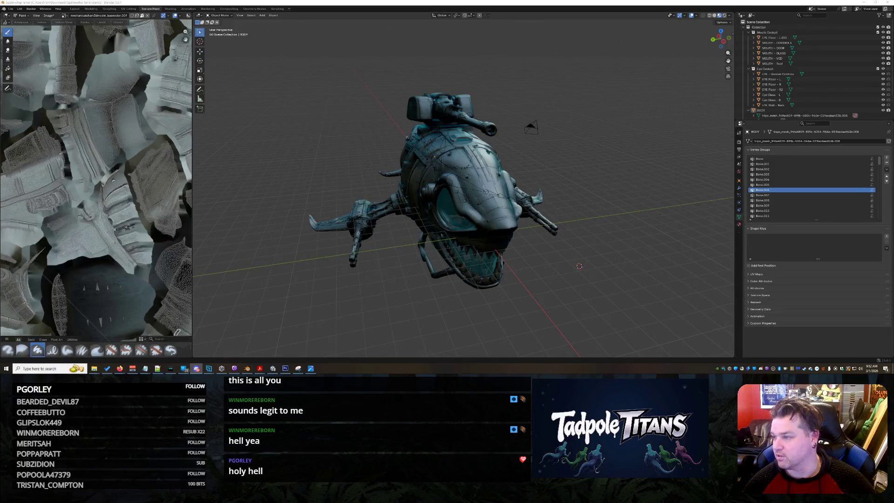
pyautogui.hotkey('alt', 'Tab')
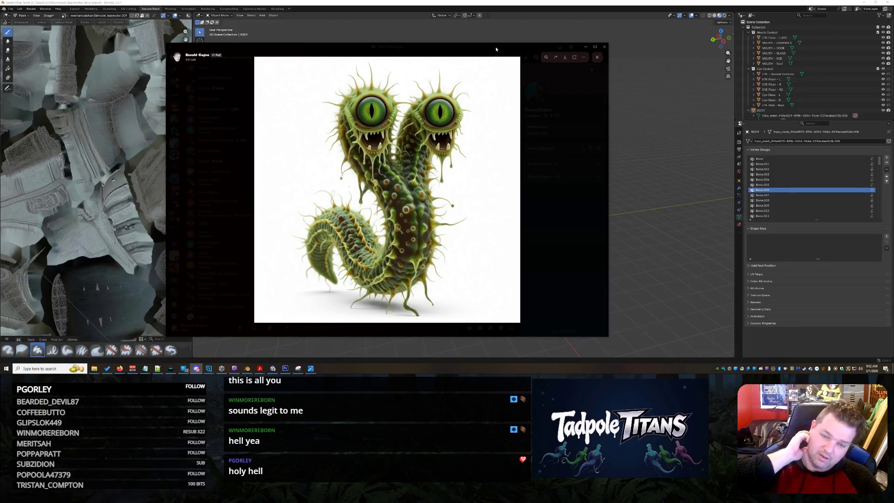
pyautogui.click(586, 47)
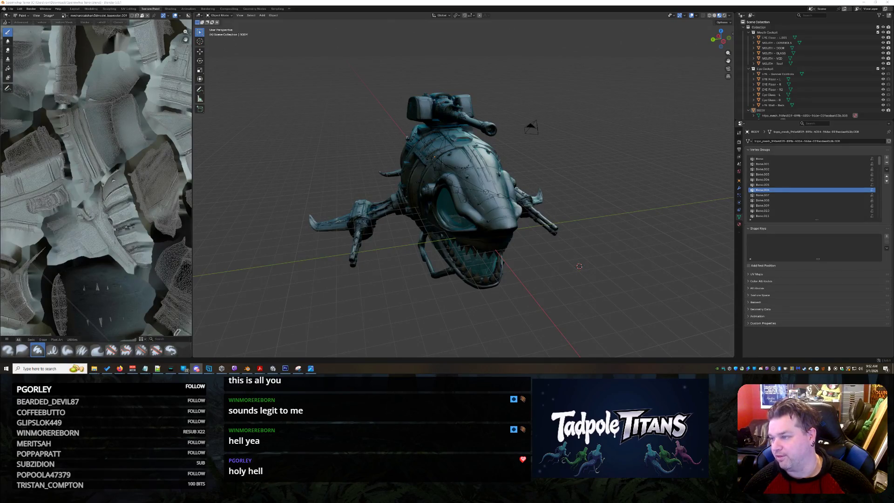
pyautogui.hotkey('alt', 'Tab')
pyautogui.moveTo(486, 51); pyautogui.dragTo(364, 47)
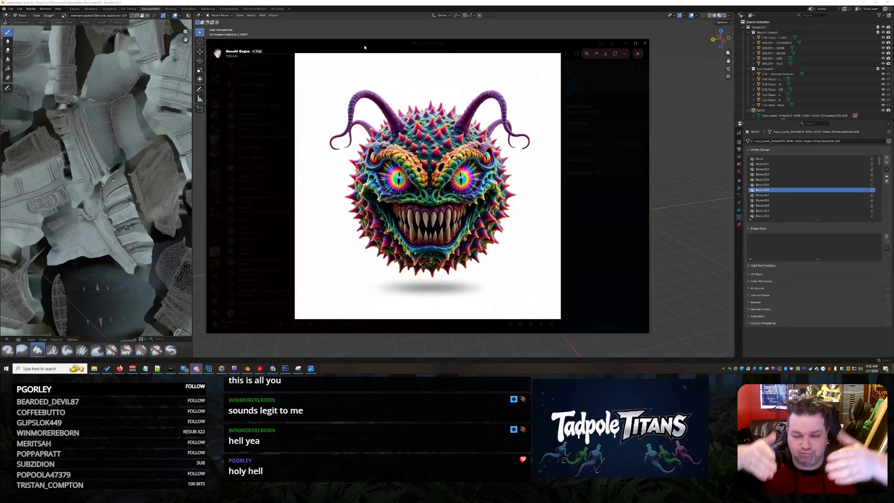
pyautogui.moveTo(364, 47); pyautogui.dragTo(893, 47)
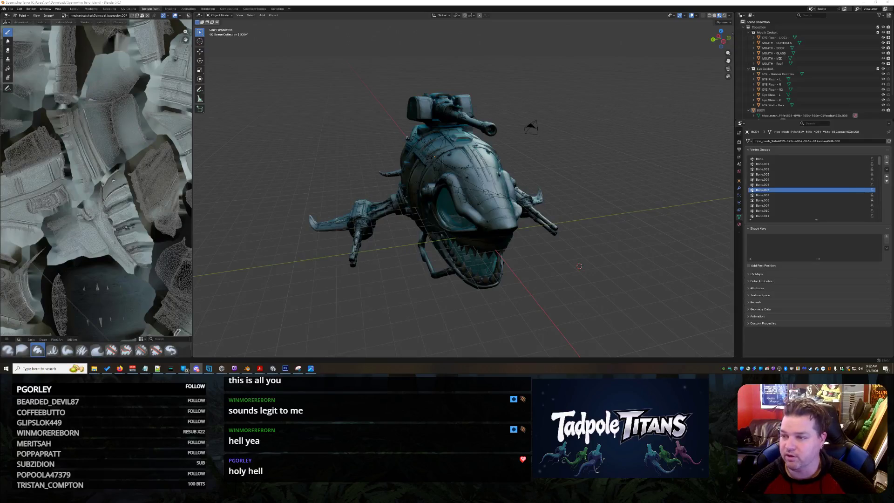
pyautogui.moveTo(893, 98)
pyautogui.mouseDown()
pyautogui.moveTo(482, 99)
pyautogui.moveTo(371, 48)
pyautogui.mouseUp()
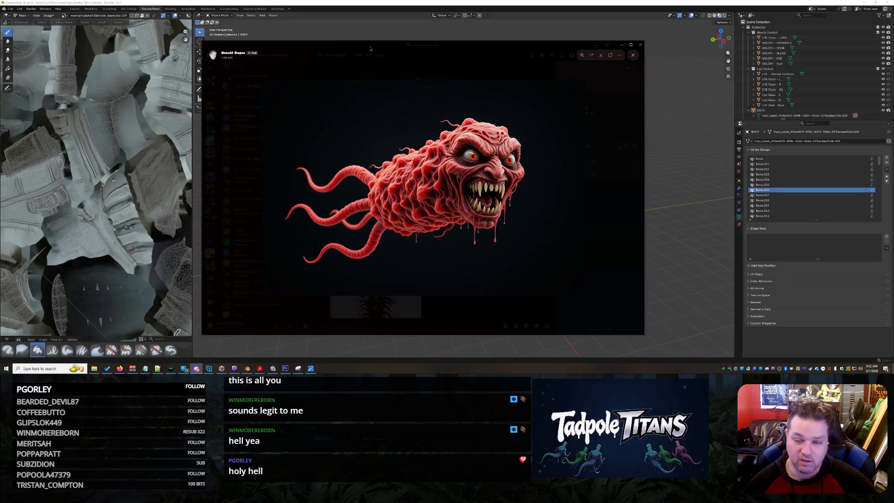
pyautogui.moveTo(370, 49); pyautogui.dragTo(893, 49)
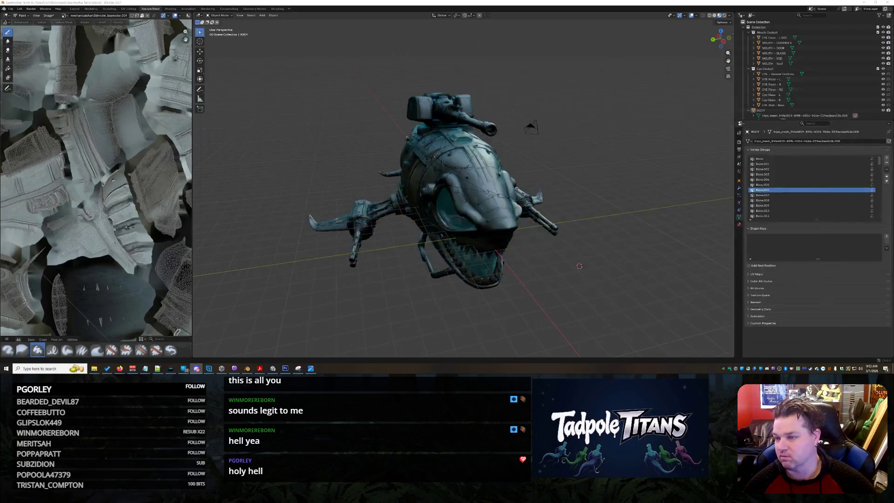